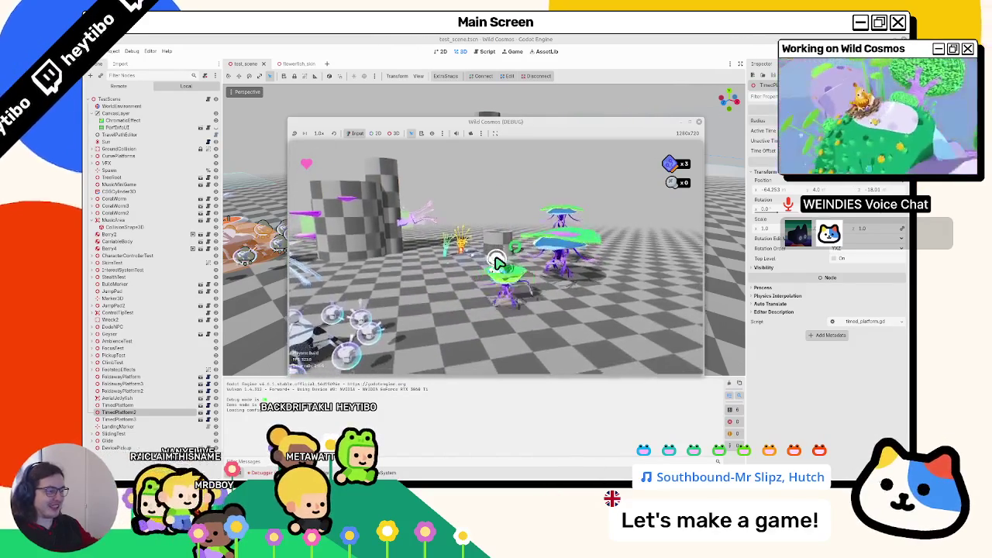
# Stop the running game and select SpringBoneSimulator3D in the flowerfish_skin scene
pyautogui.press('Escape')
pyautogui.press('F8')
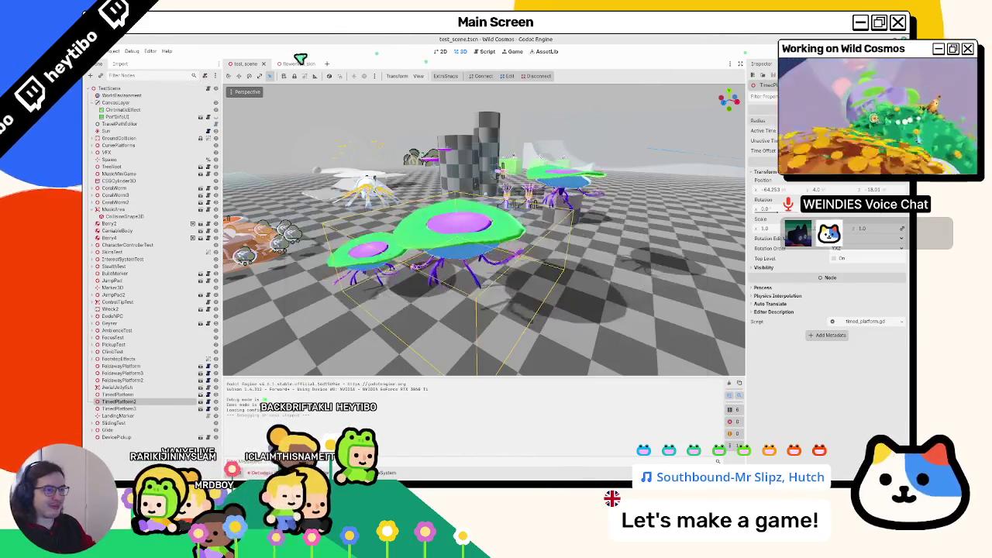
pyautogui.click(300, 63)
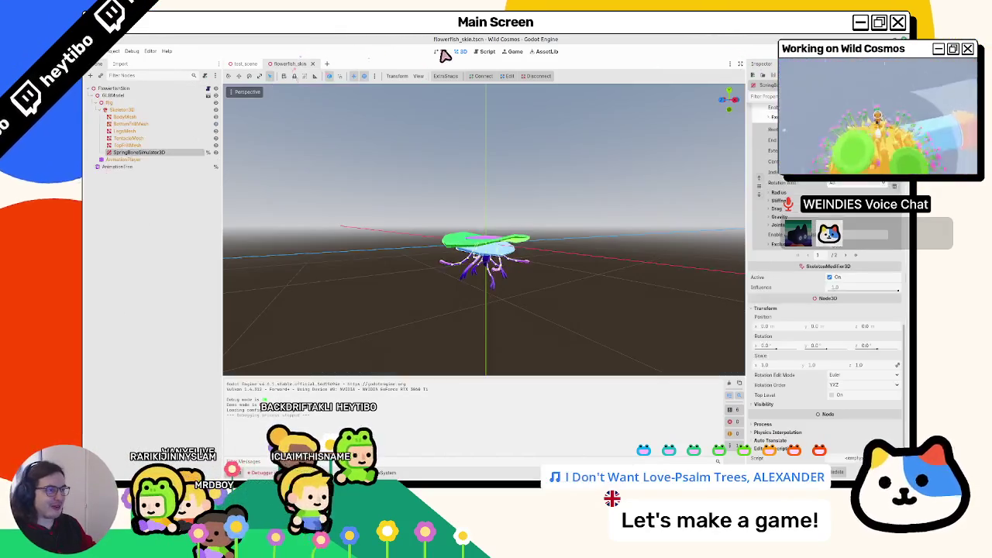
pyautogui.click(158, 153)
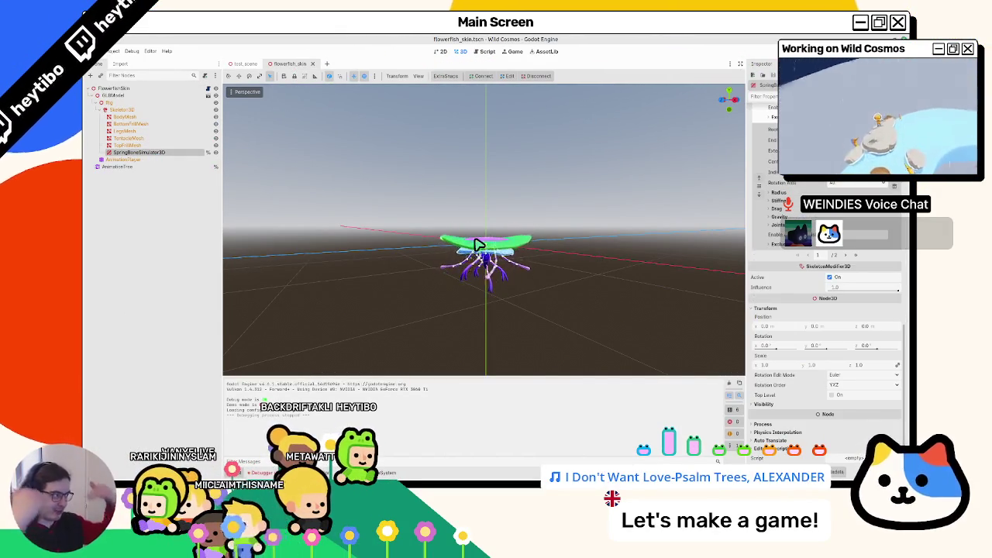
# Inspect the Ring1.006 bone of the flowerfish rig in Blender, then return to Godot
pyautogui.hotkey('alt', 'Tab')
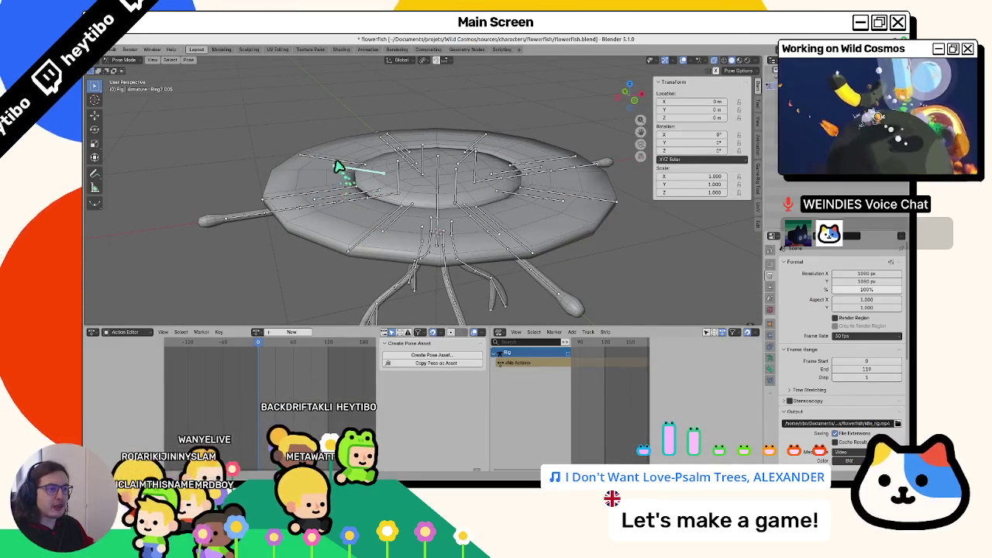
pyautogui.click(338, 165)
pyautogui.hotkey('alt', 'Tab')
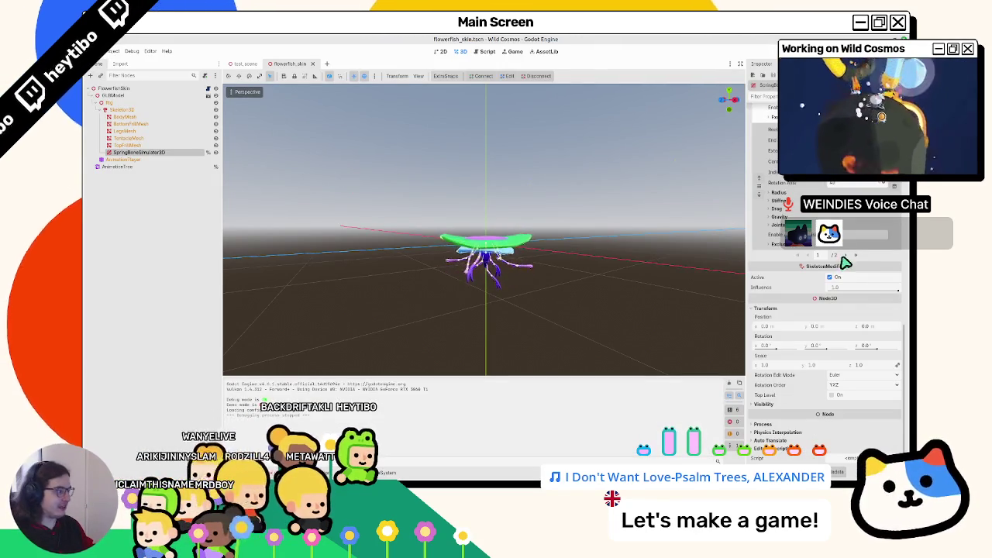
# On page 2 of the spring chains, set the chain's end bone to Ring1
pyautogui.click(850, 258)
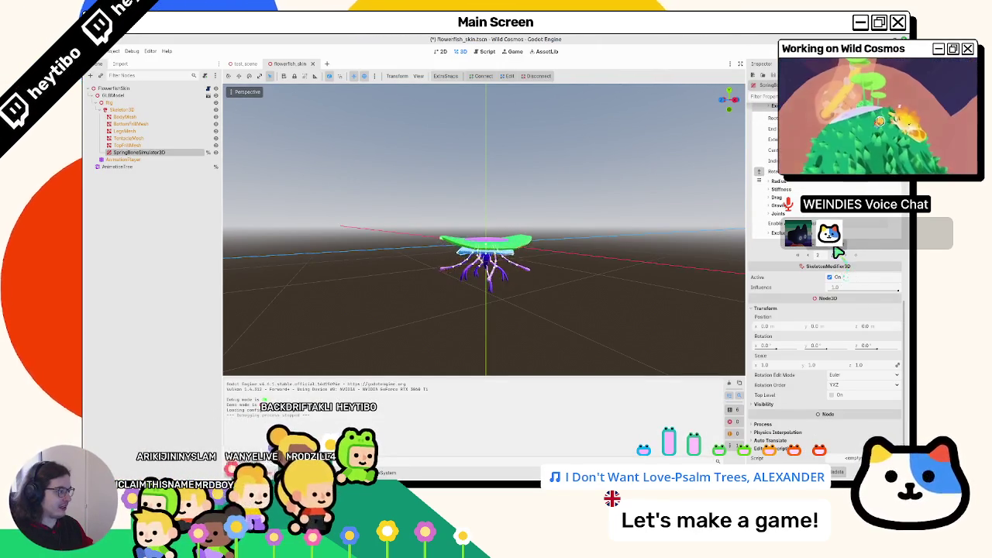
pyautogui.click(839, 251)
pyautogui.click(838, 252)
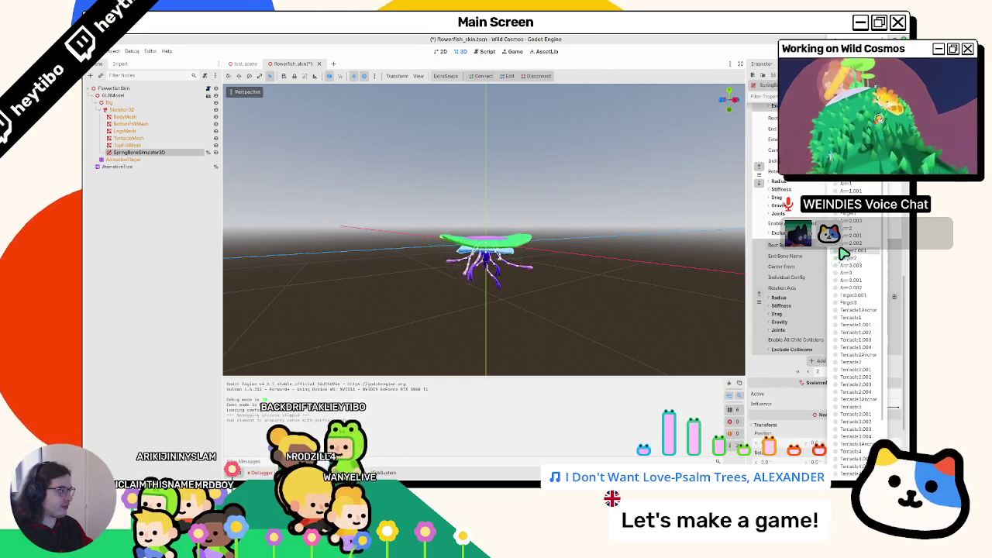
pyautogui.click(857, 248)
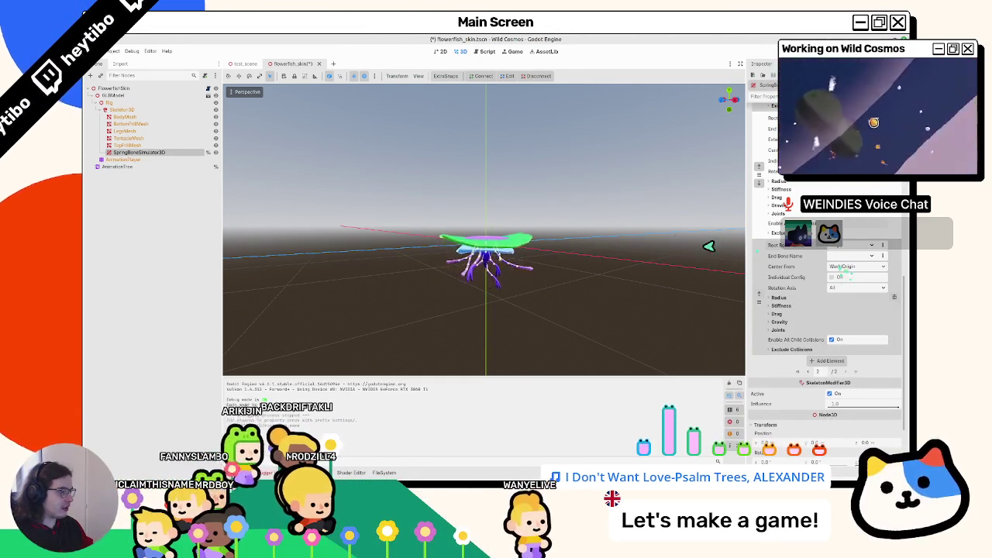
pyautogui.moveTo(709, 246); pyautogui.dragTo(682, 294)
pyautogui.click(853, 256)
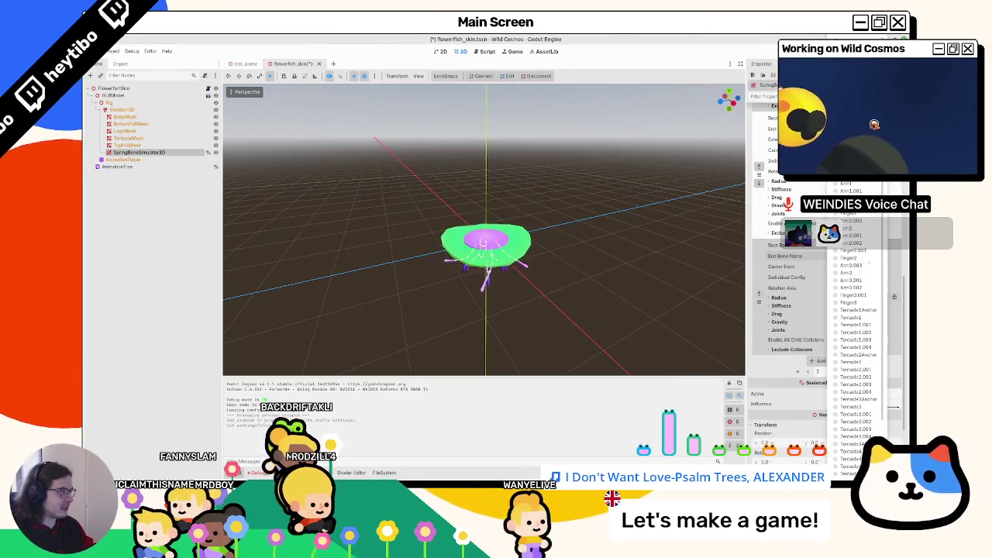
pyautogui.press('Escape')
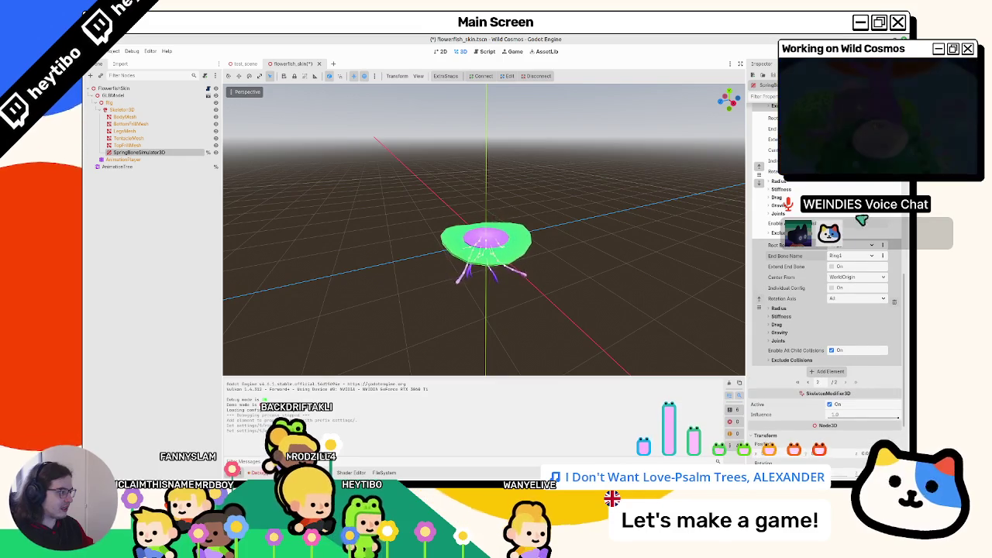
# Clear the end bone, pick a Center From option, then try Ring1 and Finger2 as end bone
pyautogui.click(842, 256)
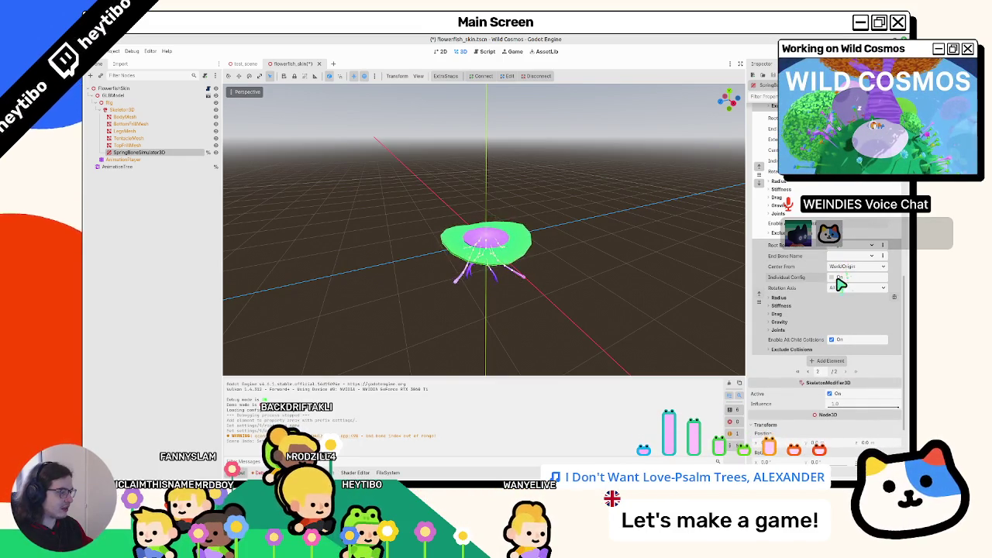
pyautogui.click(845, 267)
pyautogui.click(849, 295)
pyautogui.click(853, 278)
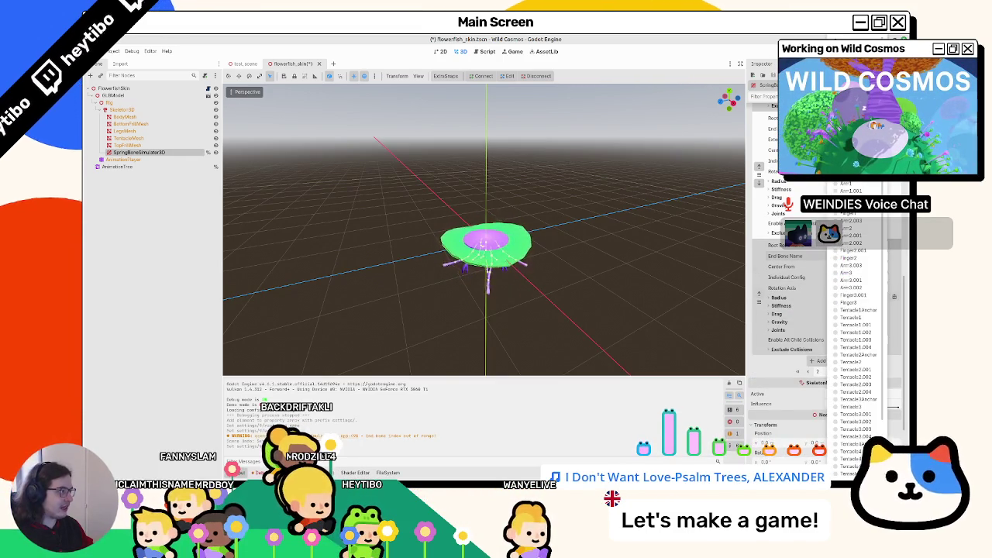
pyautogui.press('Escape')
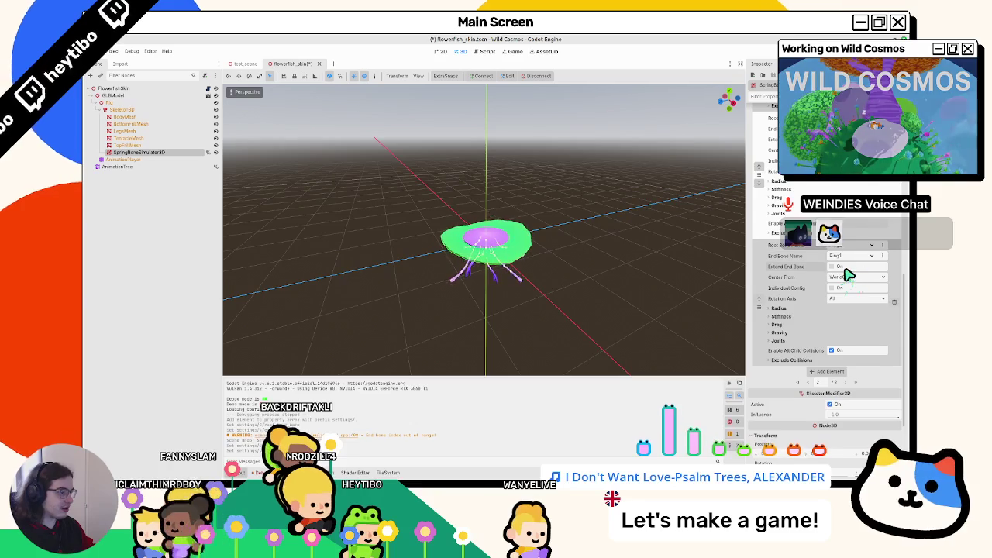
pyautogui.click(848, 256)
pyautogui.click(853, 264)
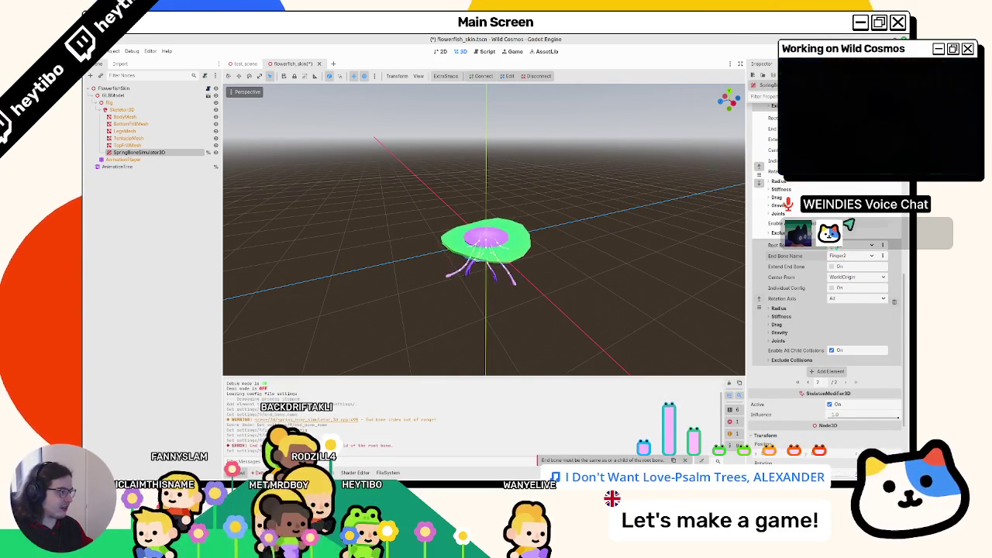
# Undo the end bone and earlier edits back to the saved scene state
pyautogui.hotkey('ctrl', 'z')
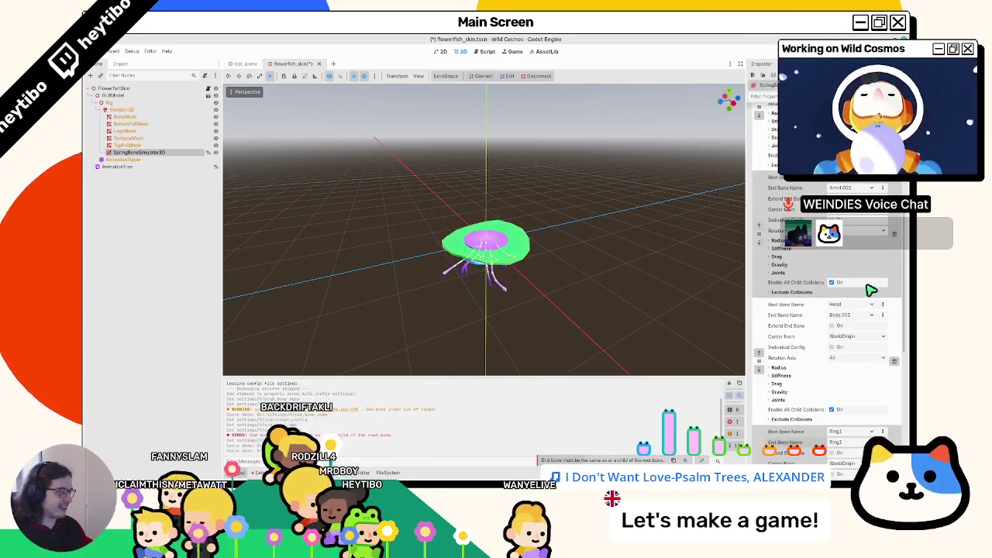
pyautogui.hotkey('ctrl', 'z')
pyautogui.hotkey('ctrl', 'z')
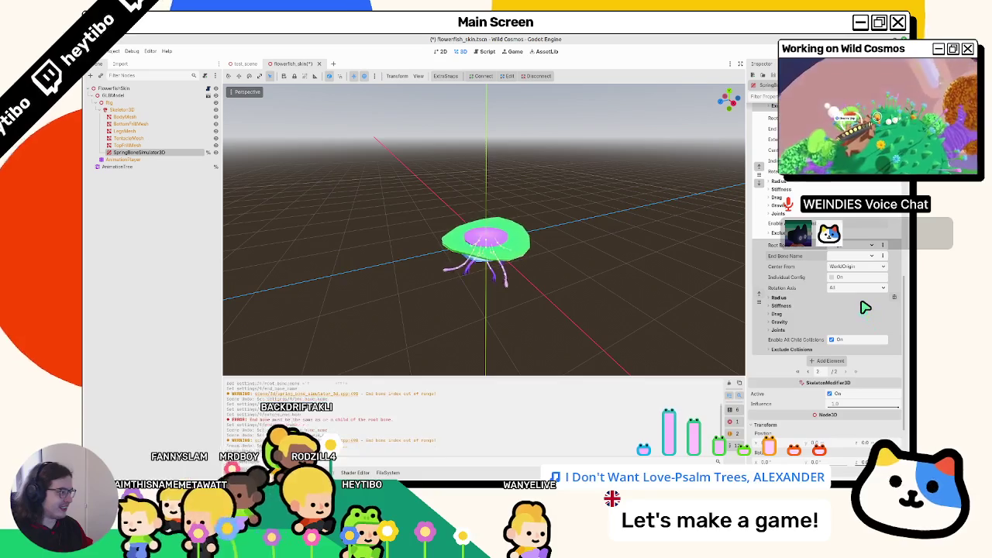
pyautogui.hotkey('ctrl', 'z')
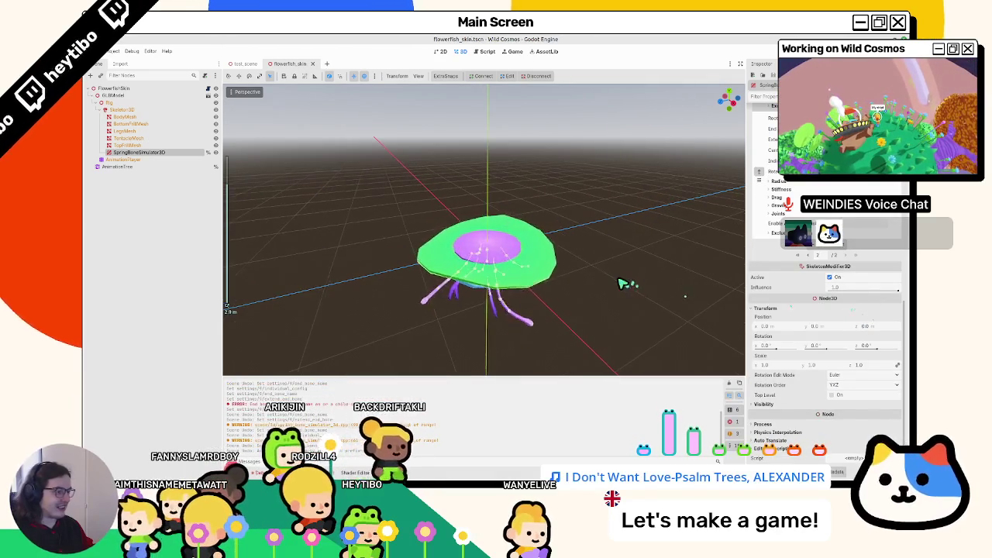
pyautogui.hotkey('ctrl', 'z')
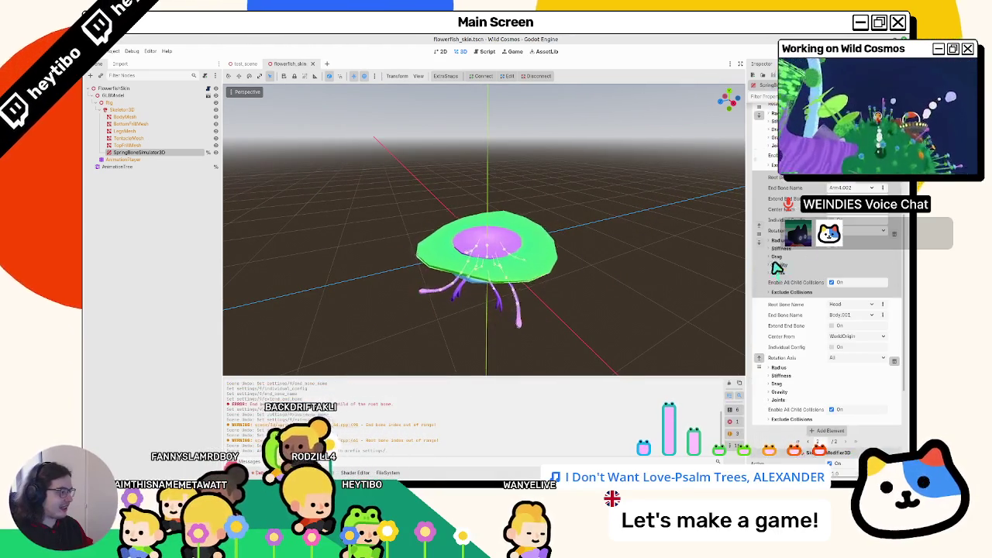
# Drag the GLBModel to make the tentacles swing, then select SpringBoneSimulator3D
pyautogui.click(161, 95)
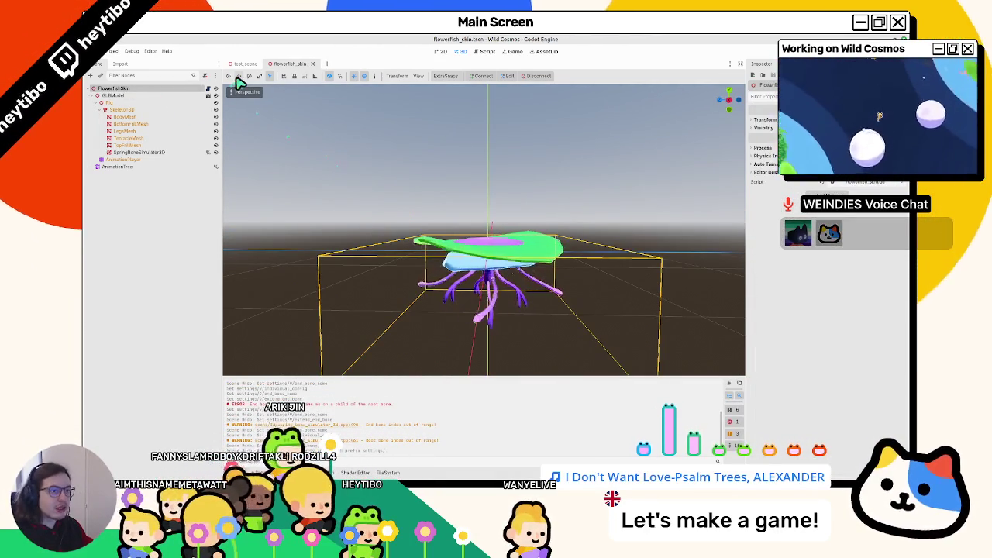
pyautogui.moveTo(537, 242)
pyautogui.mouseDown()
pyautogui.moveTo(454, 250)
pyautogui.moveTo(522, 261)
pyautogui.moveTo(446, 266)
pyautogui.moveTo(339, 237)
pyautogui.mouseUp()
pyautogui.click(128, 152)
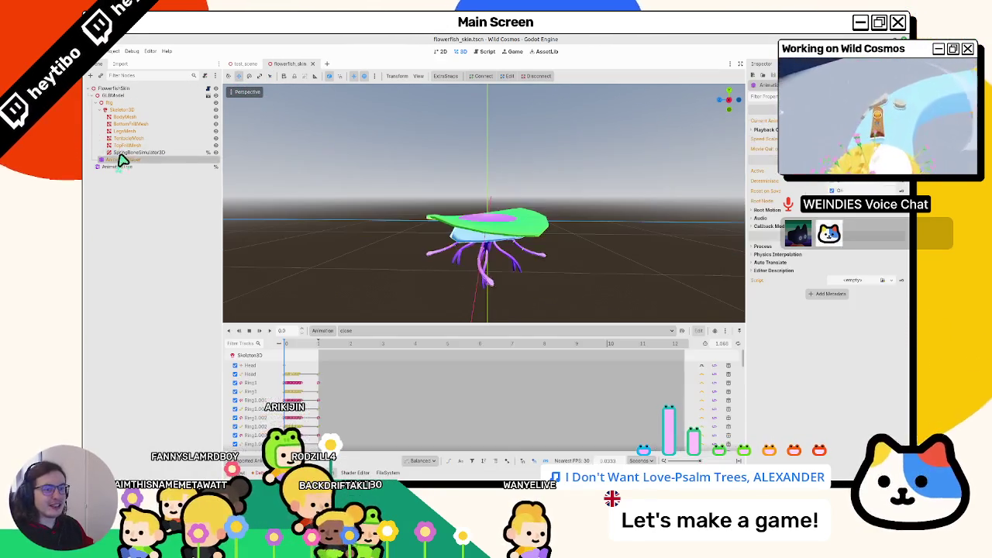
pyautogui.scroll(-5, 835, 259)
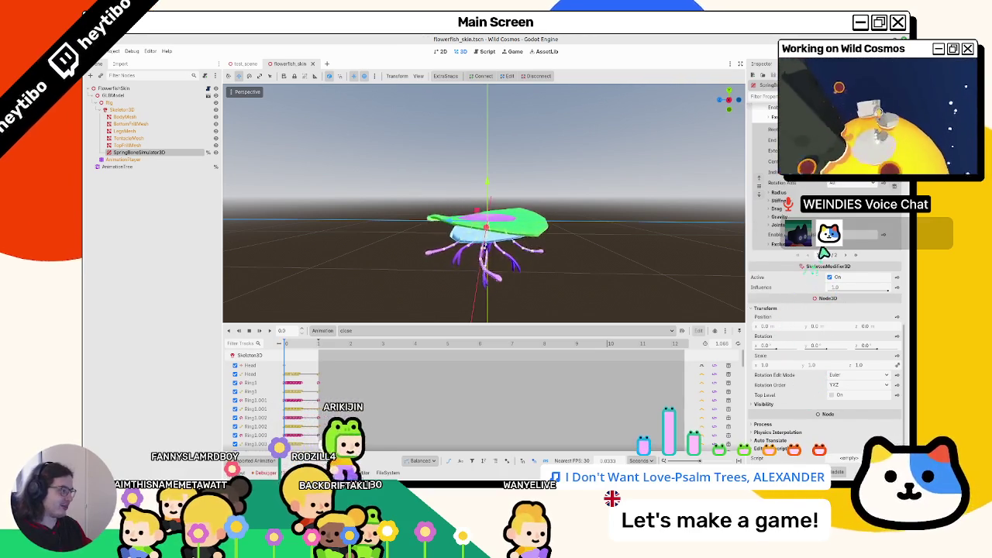
pyautogui.scroll(3, 798, 233)
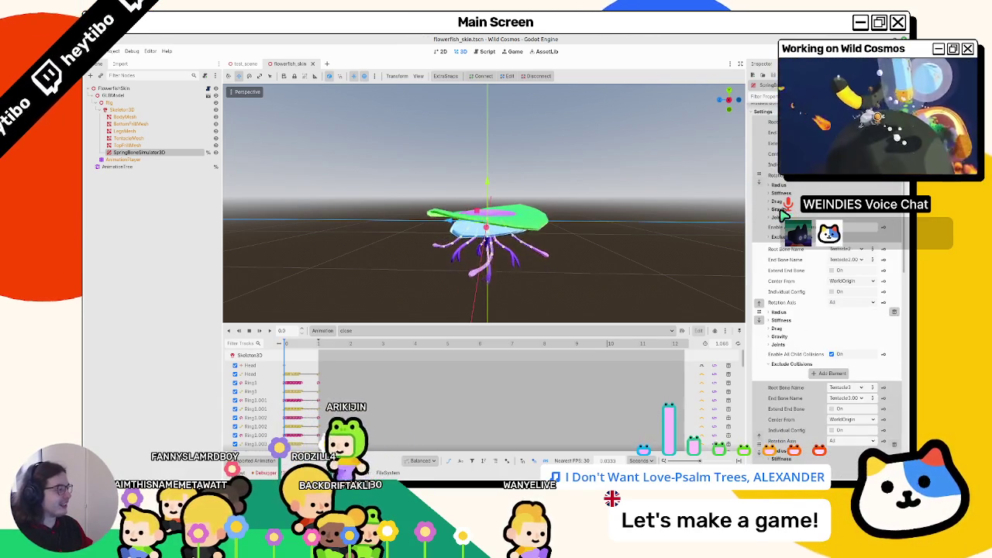
pyautogui.scroll(2, 779, 219)
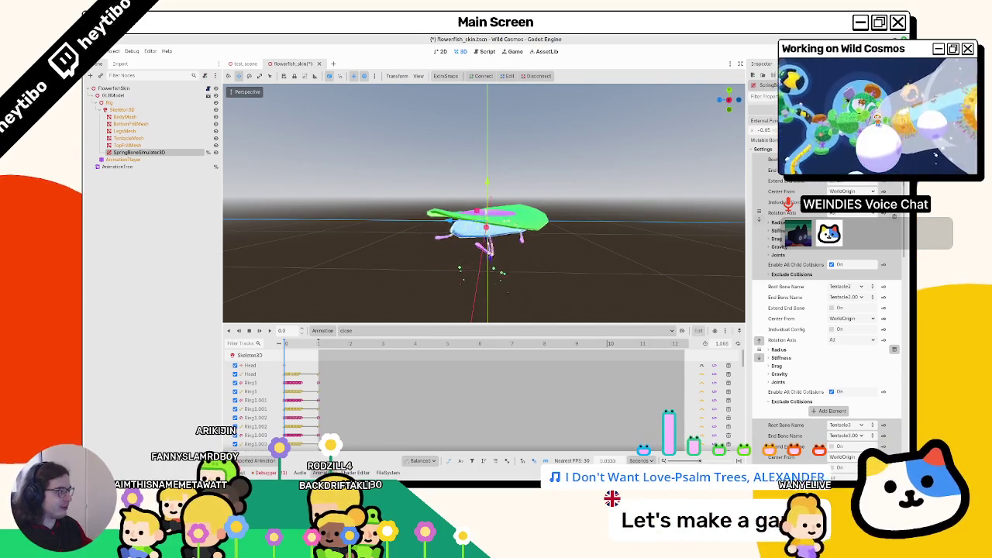
# Undo the External Force change and toggle the Mutable Bone Axes setting
pyautogui.hotkey('ctrl', 'z')
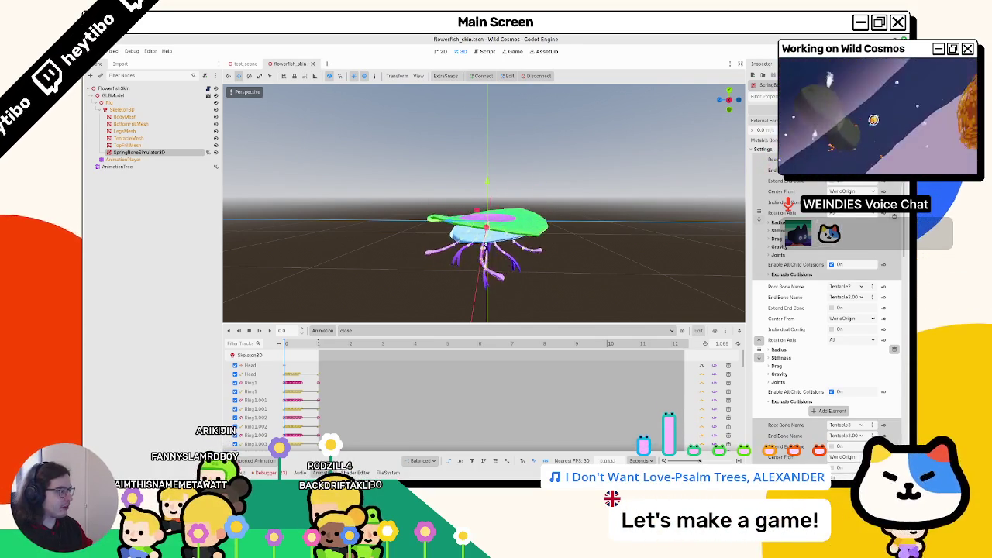
pyautogui.moveTo(767, 139)
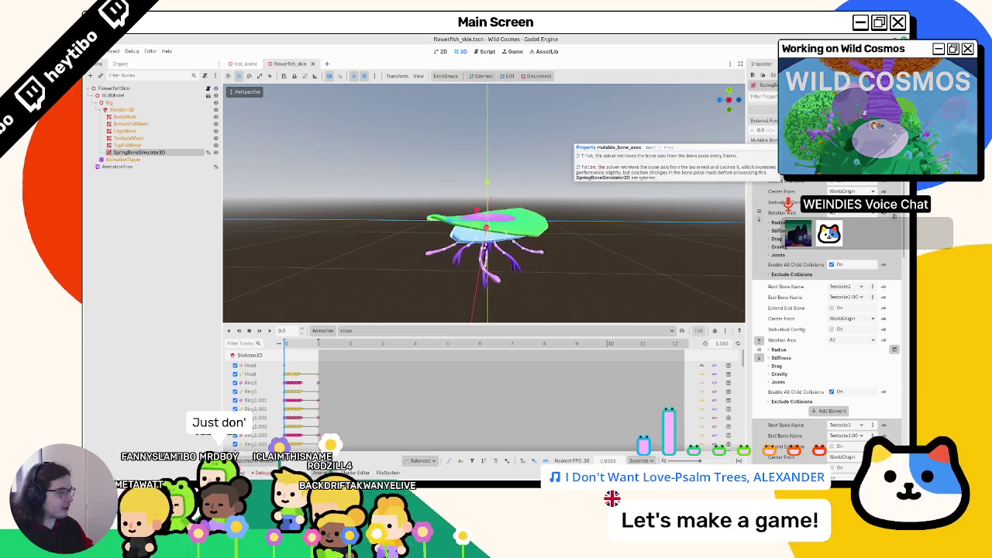
pyautogui.click(832, 140)
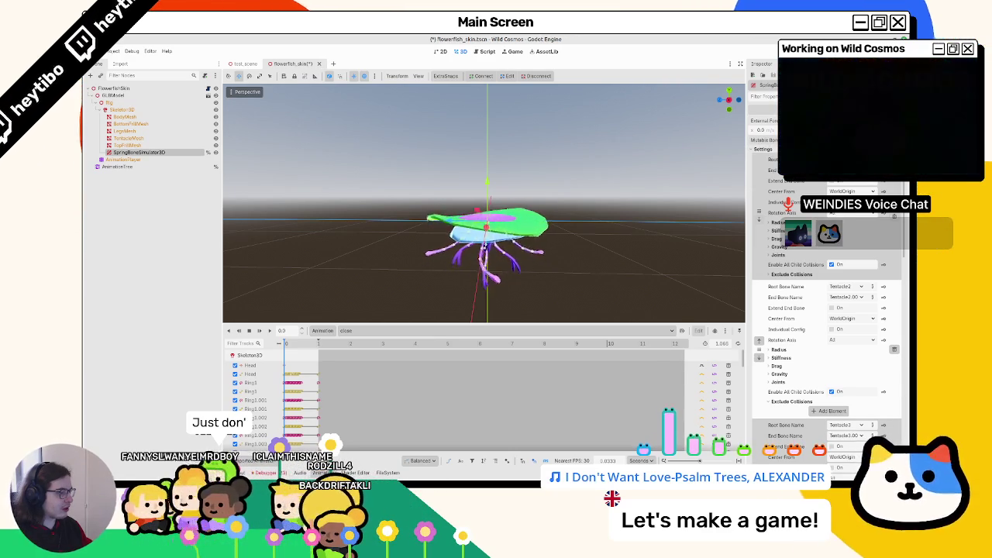
# Run test_scene with F6, walk the character through the level, then return to flowerfish_skin
pyautogui.click(244, 64)
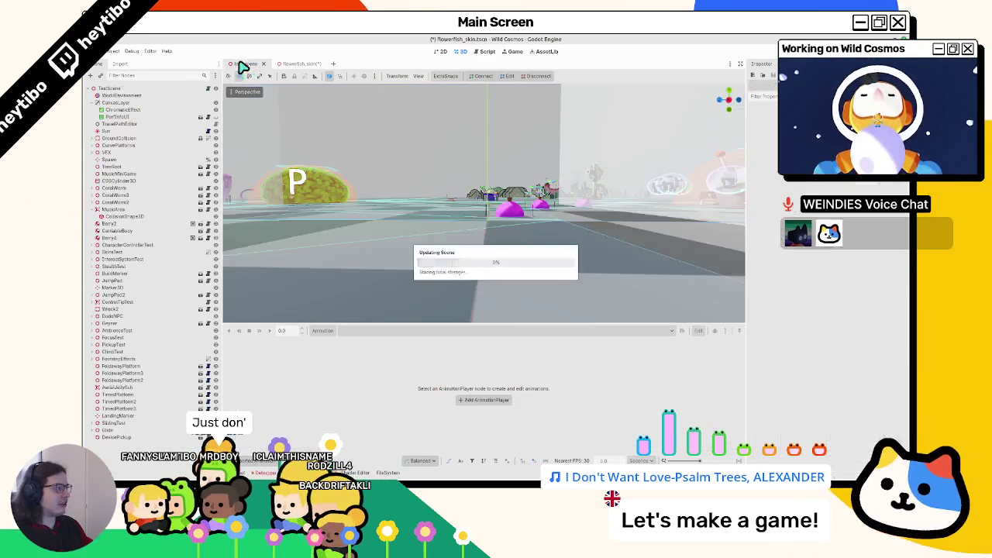
pyautogui.press('F6')
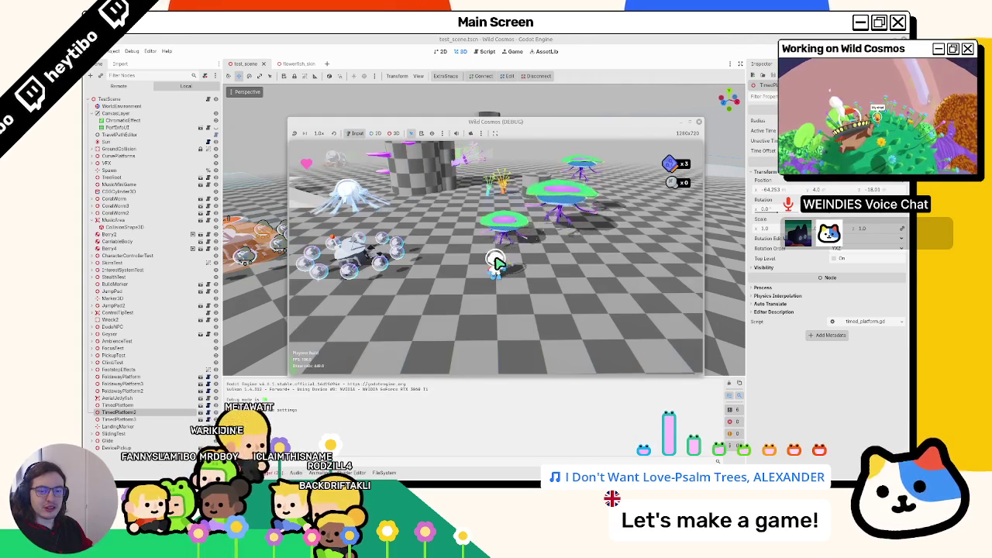
pyautogui.press('w')
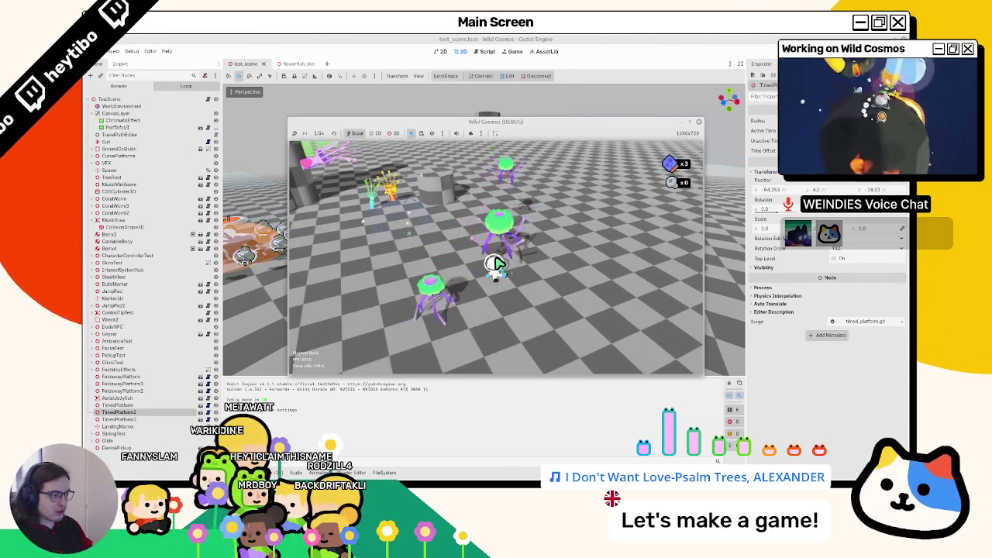
pyautogui.click(290, 64)
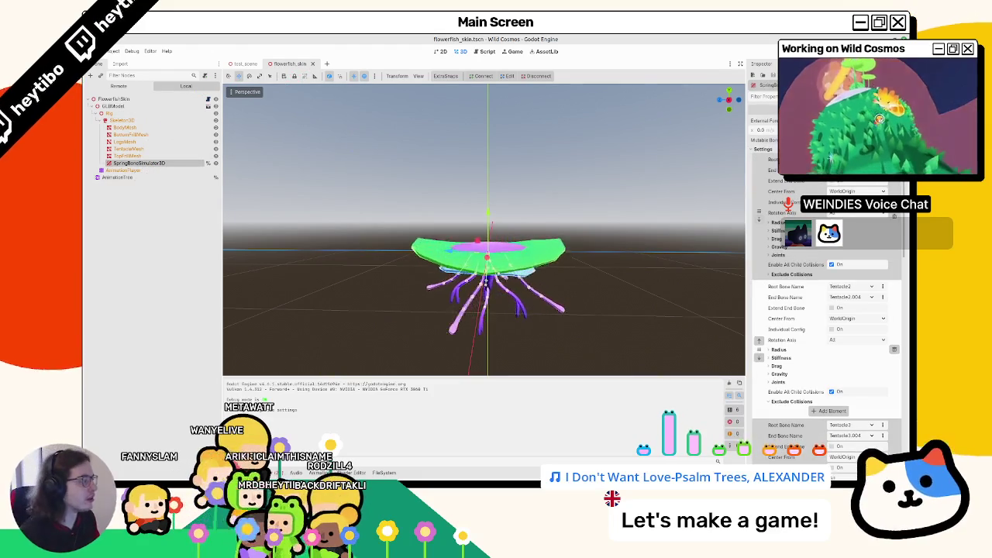
# Switch to test_scene and run it again with F6
pyautogui.click(244, 63)
pyautogui.press('F6')
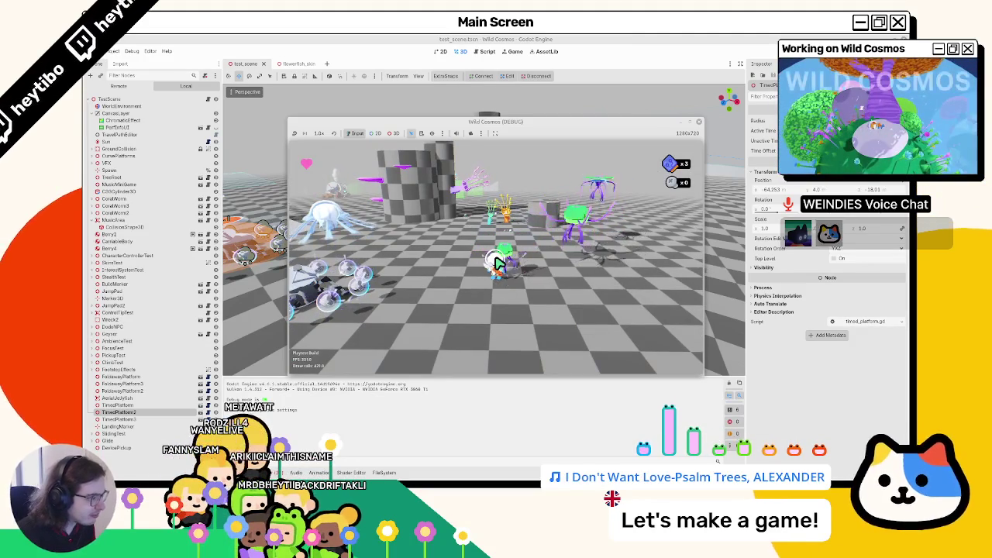
# Stop the game, comment out line 12 of flowerfish_skin.gd, and rerun with F5
pyautogui.click(510, 46)
pyautogui.press('F8')
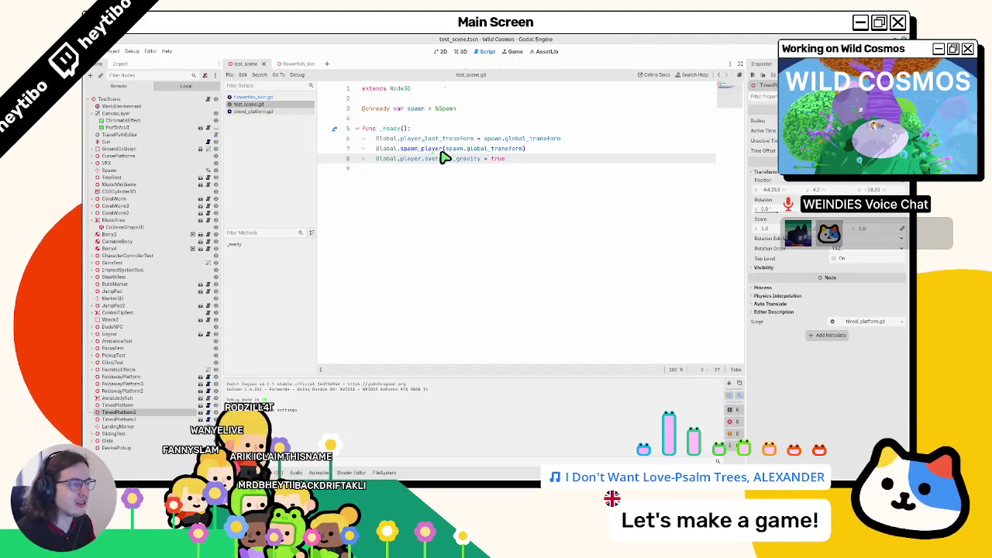
pyautogui.click(433, 209)
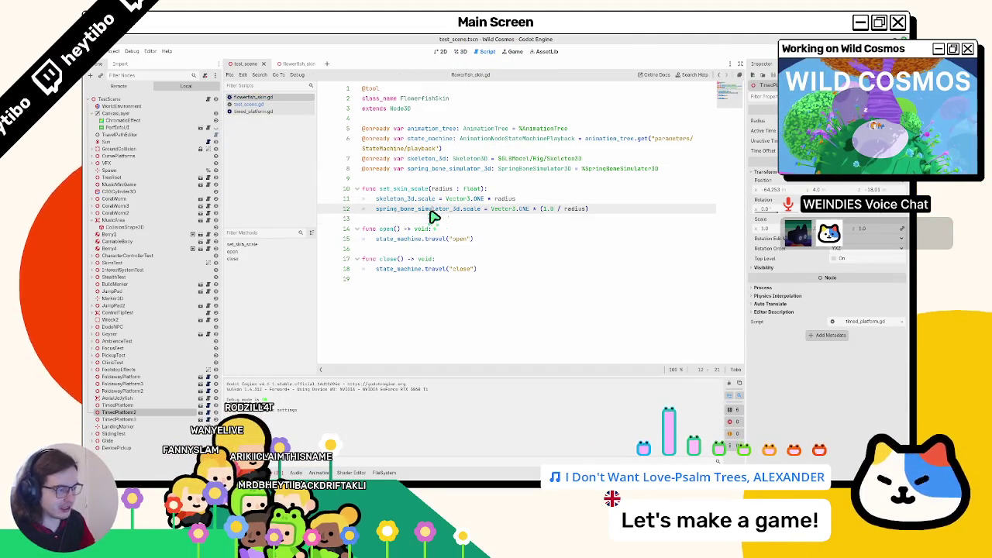
pyautogui.hotkey('ctrl', 'k')
pyautogui.press('F5')
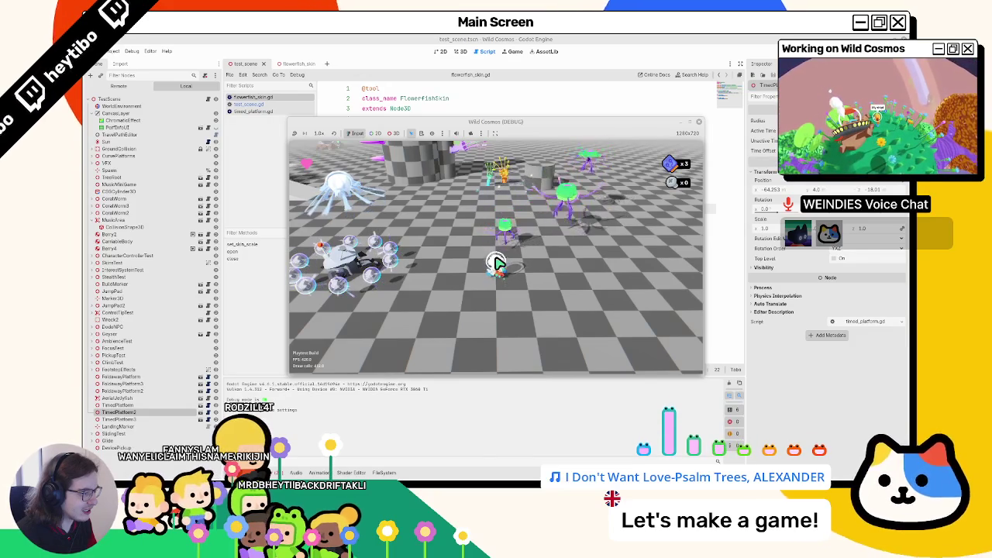
# Walk the character up beside two flowerfish to watch their tentacles
pyautogui.press('w')
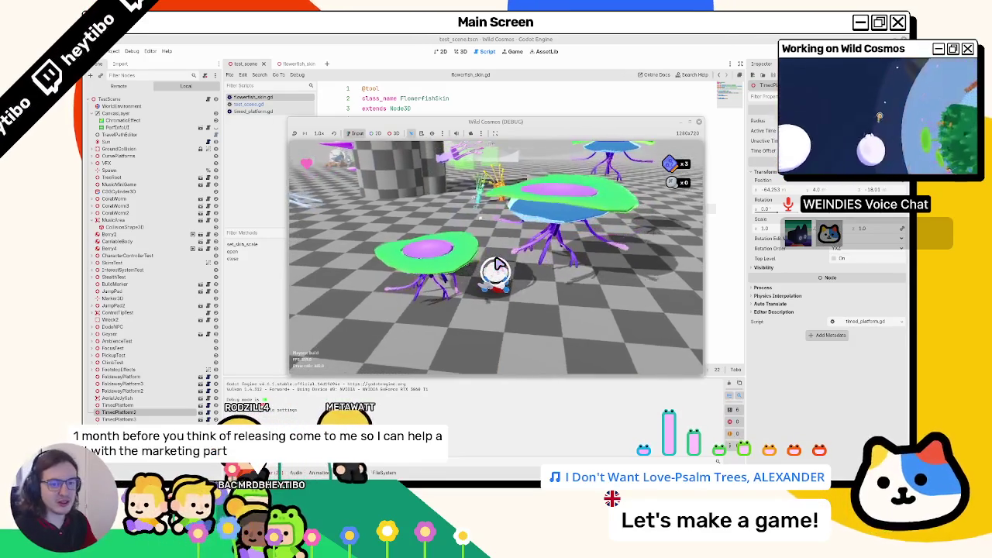
# Restart the game with F6 and maximize the Wild Cosmos (DEBUG) window
pyautogui.press('F8')
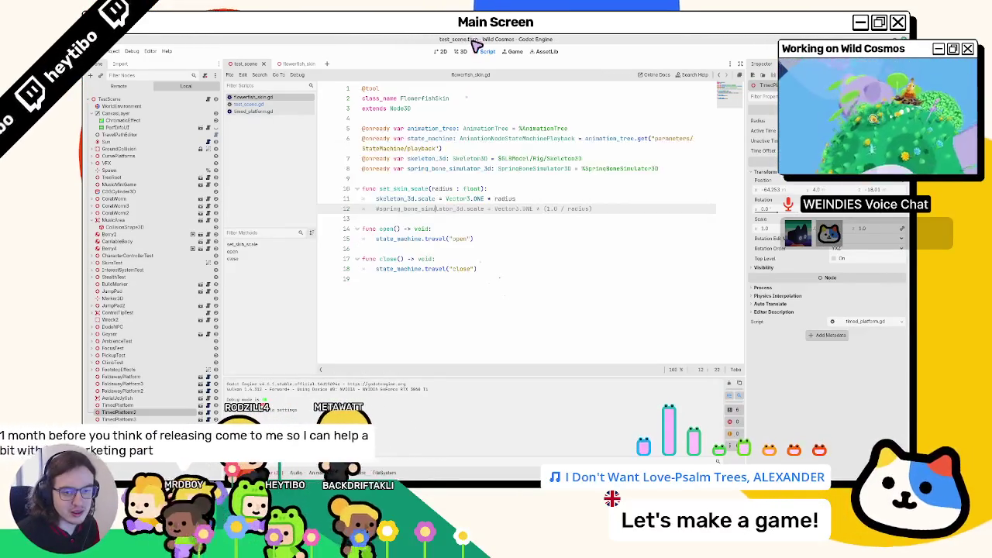
pyautogui.press('F6')
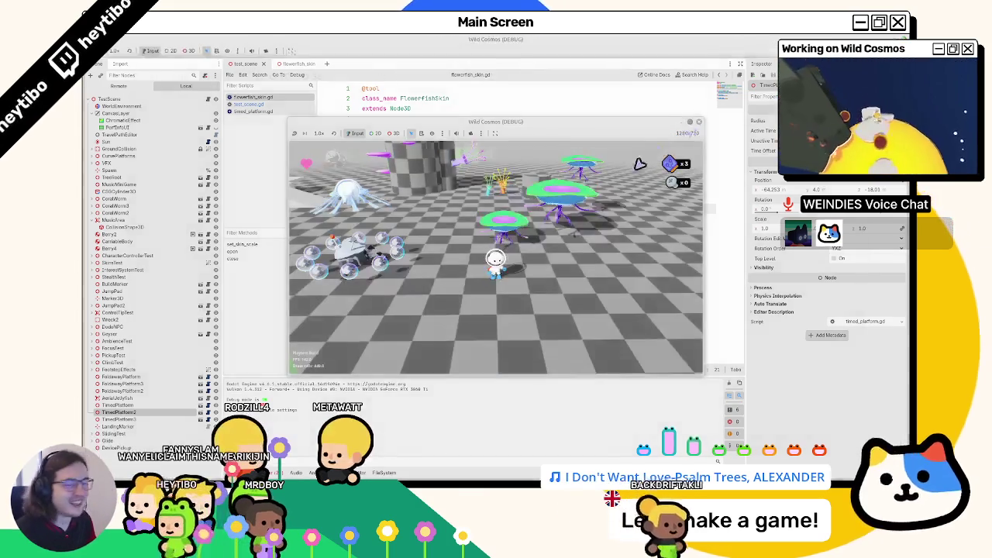
pyautogui.click(689, 123)
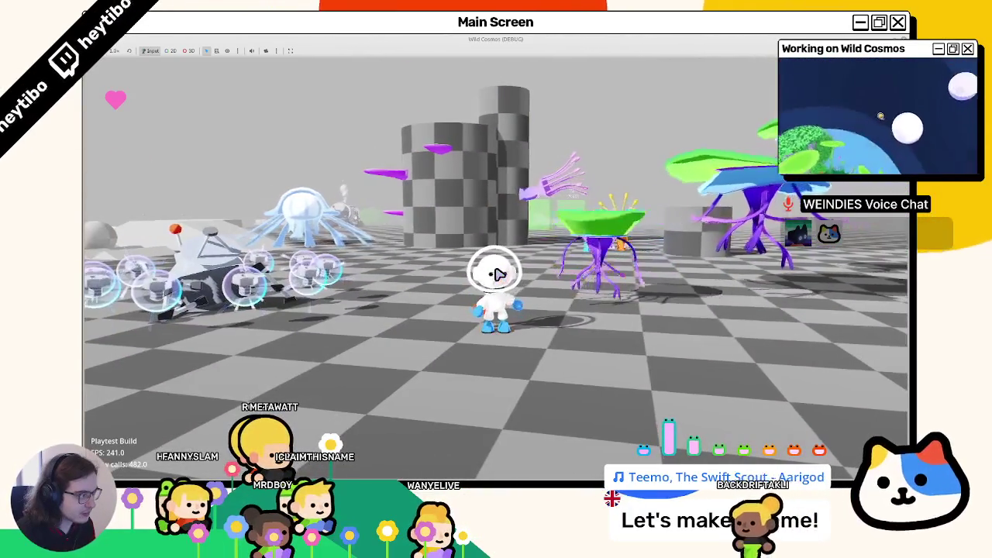
# Walk among the flowerfish, then stop the game and return to the 3D view
pyautogui.press('w')
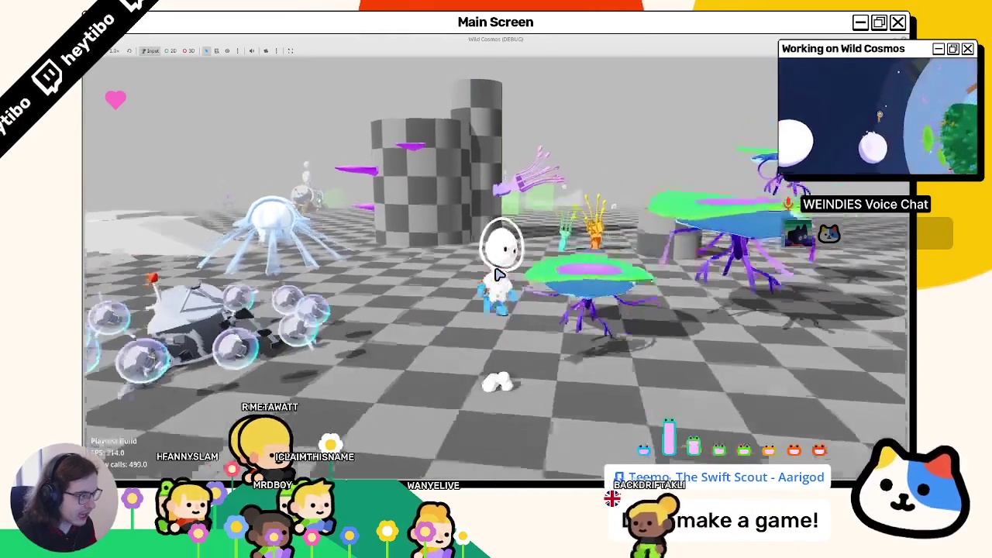
pyautogui.press('w')
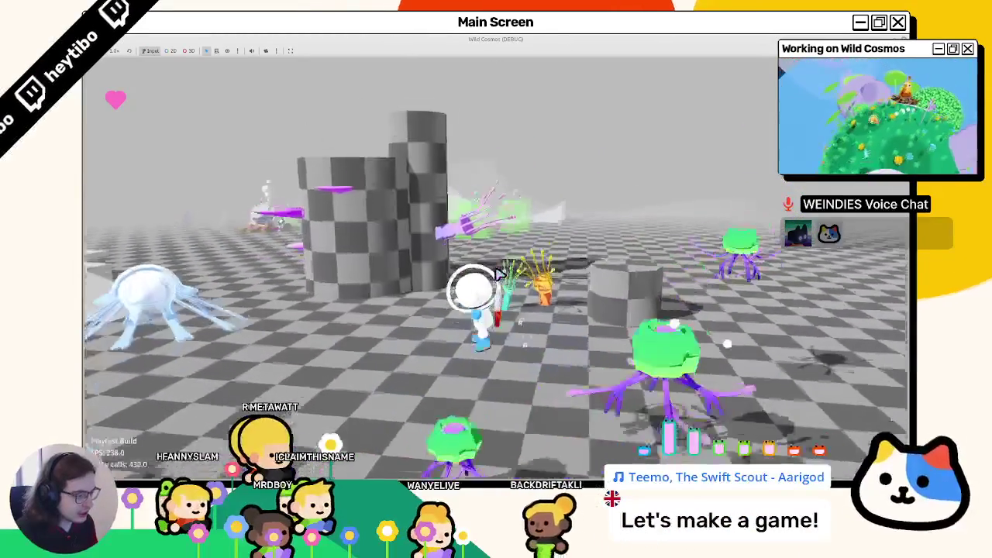
pyautogui.press('F8')
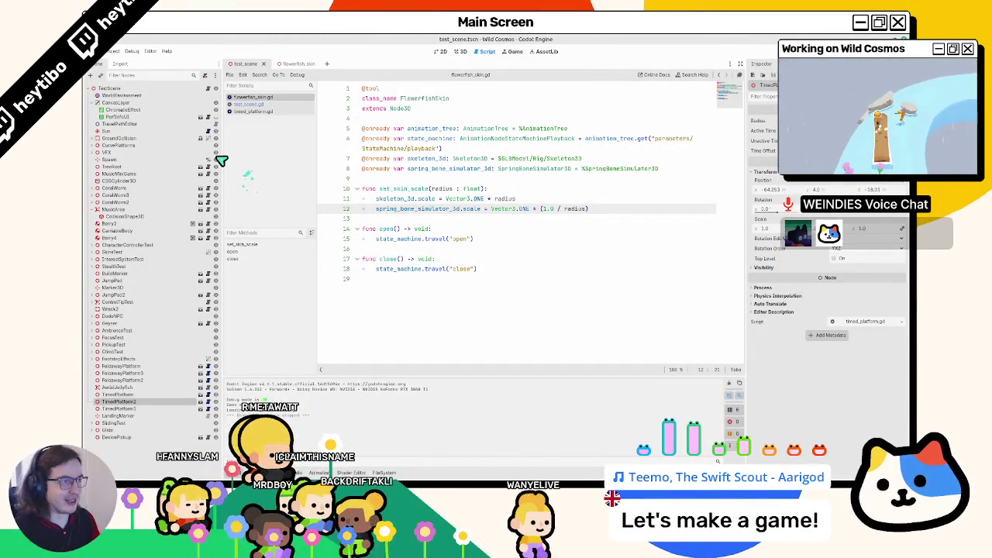
pyautogui.click(459, 51)
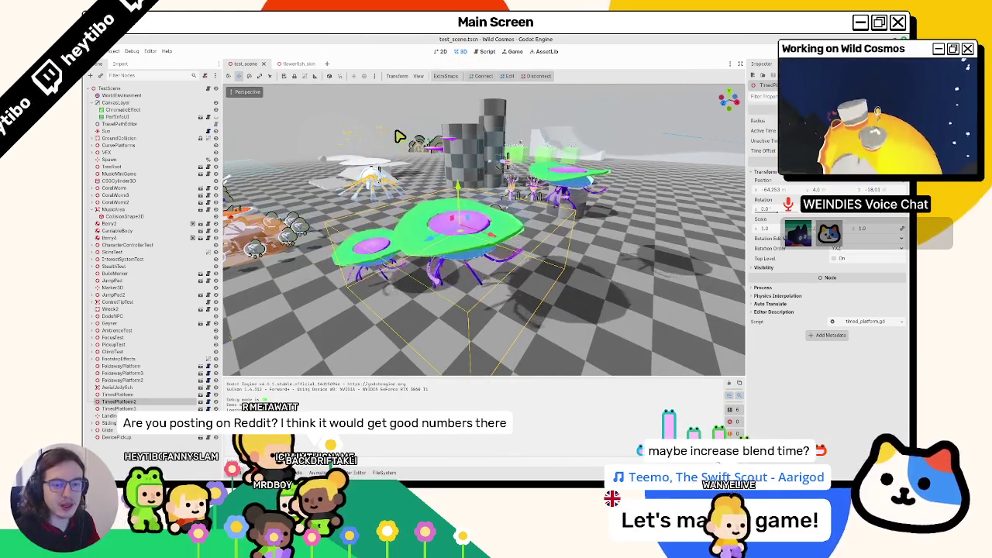
# Open and close the timed_platform scene, then bring up Select Scene with Ctrl+Shift+O
pyautogui.doubleClick(396, 137)
pyautogui.hotkey('ctrl', 'shift', 'Tab')
pyautogui.hotkey('ctrl', 'shift', 'Tab')
pyautogui.hotkey('ctrl', 'shift', 'Tab')
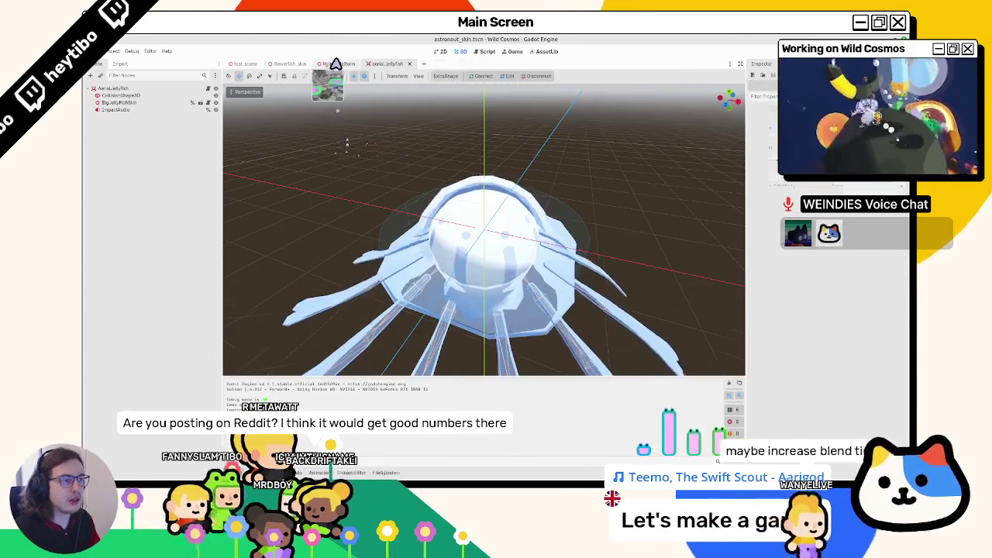
pyautogui.click(360, 64)
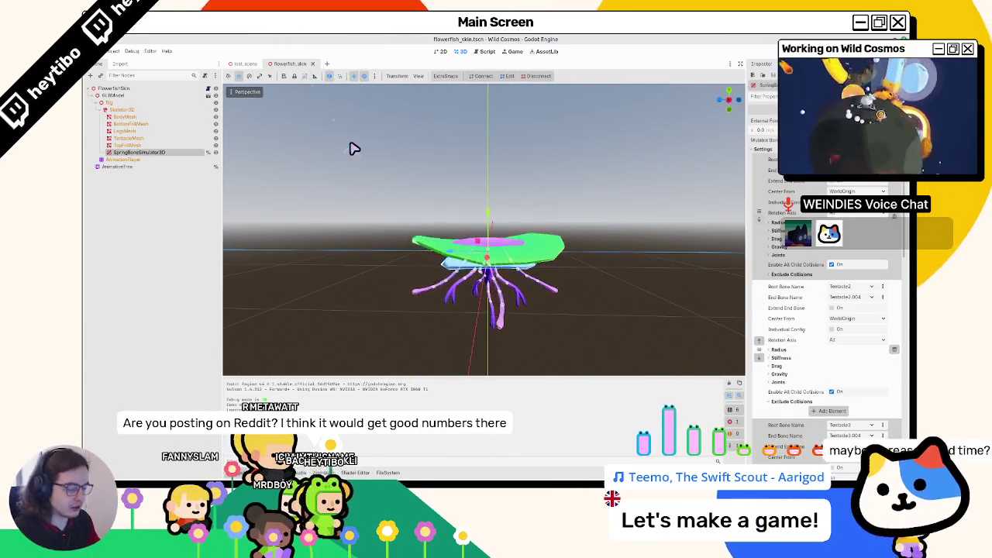
pyautogui.hotkey('ctrl', 'shift', 'o')
pyautogui.press('Escape')
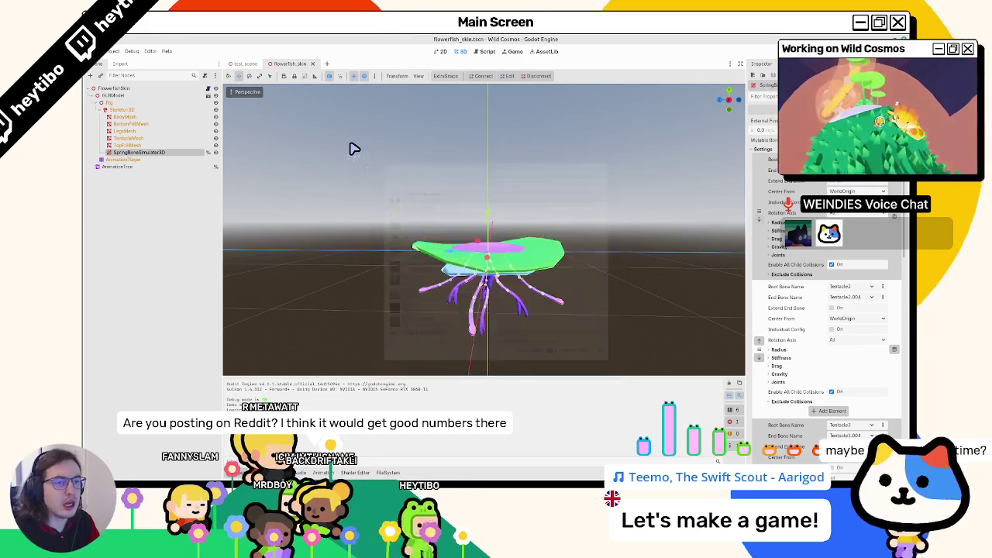
pyautogui.hotkey('ctrl', 'shift', 'o')
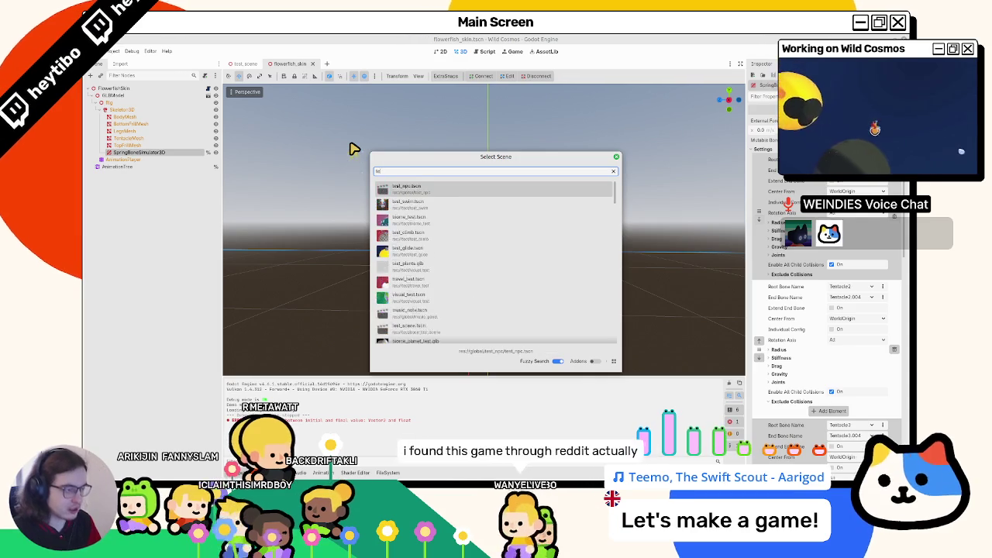
# Search 'test_scene' and open planet_test_scene.tscn, viewing the planet ring from above
pyautogui.write('test_scene')
pyautogui.press('Down')
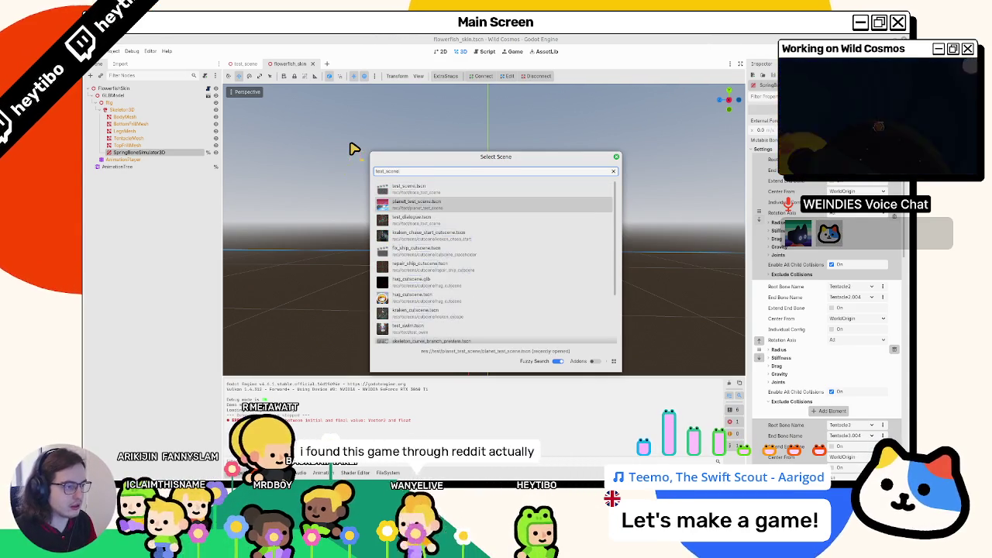
pyautogui.press('Return')
pyautogui.moveTo(331, 149)
pyautogui.mouseDown()
pyautogui.moveTo(328, 206)
pyautogui.moveTo(449, 183)
pyautogui.moveTo(426, 222)
pyautogui.mouseUp()
pyautogui.scroll(-2, 426, 222)
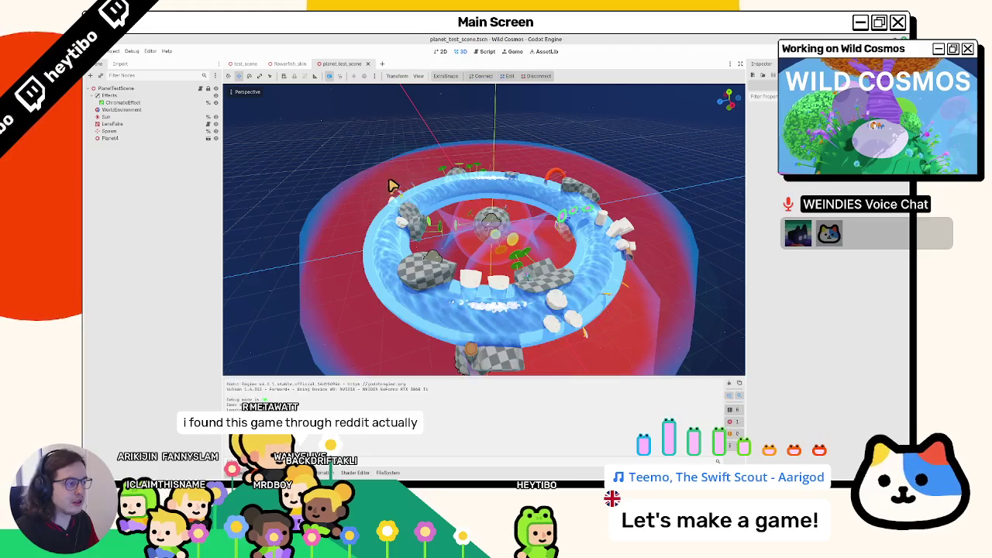
# Focus the view on the Spawn node and run planet_test_scene with F6
pyautogui.click(139, 136)
pyautogui.press('f')
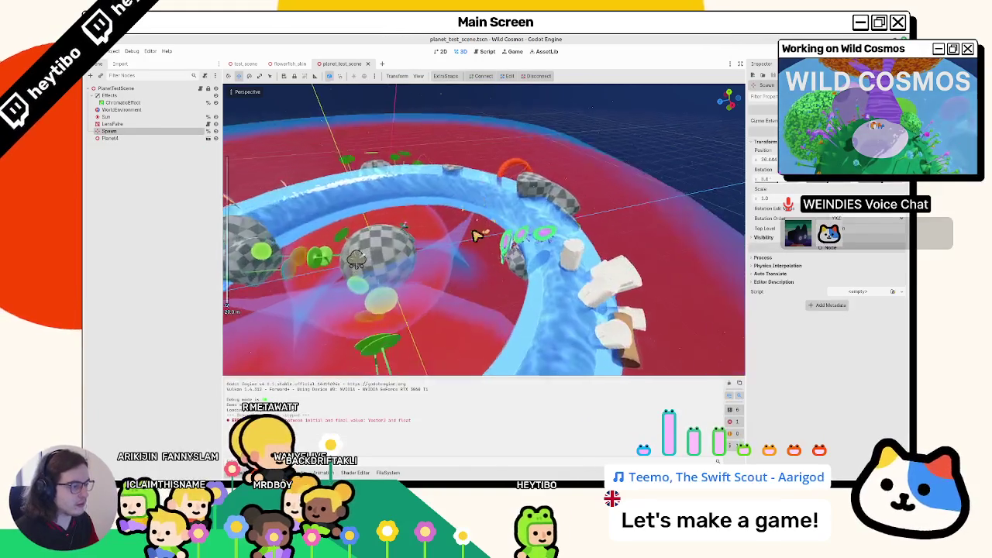
pyautogui.moveTo(437, 215)
pyautogui.mouseDown()
pyautogui.moveTo(488, 170)
pyautogui.moveTo(465, 222)
pyautogui.moveTo(462, 265)
pyautogui.mouseUp()
pyautogui.press('F6')
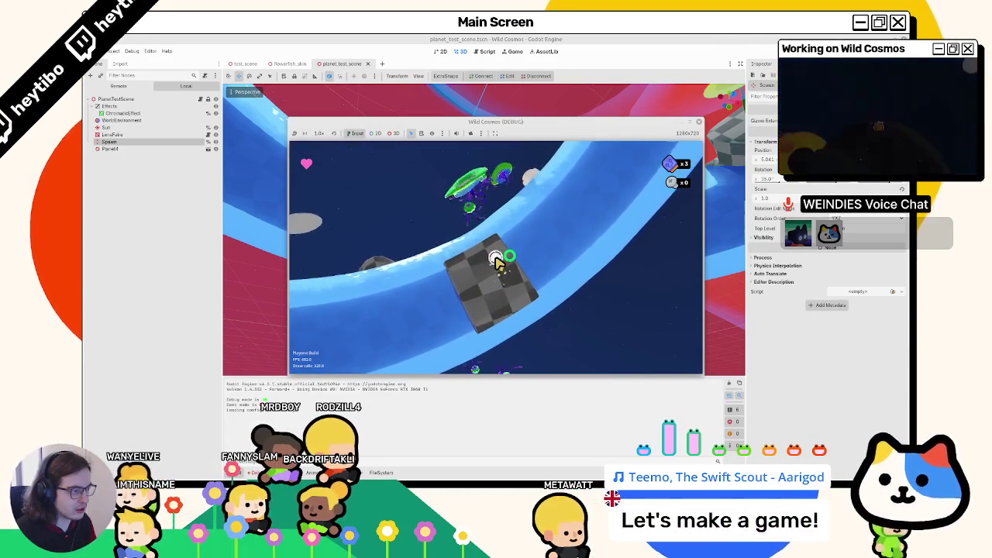
# Playtest the flowerfish around the planet ring in fullscreen, then stop the game with F8
pyautogui.press('Escape')
pyautogui.press('F11')
pyautogui.press('Escape')
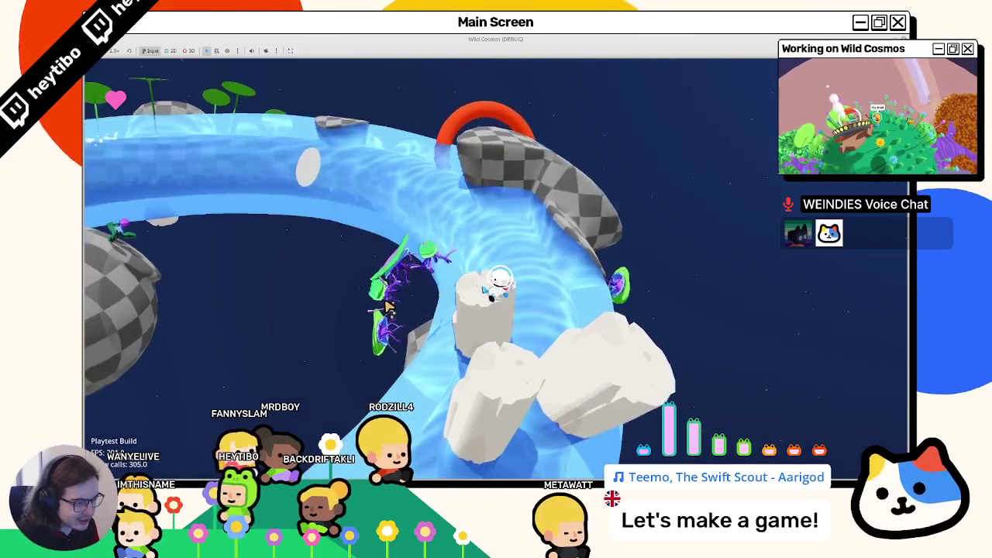
pyautogui.press('super')
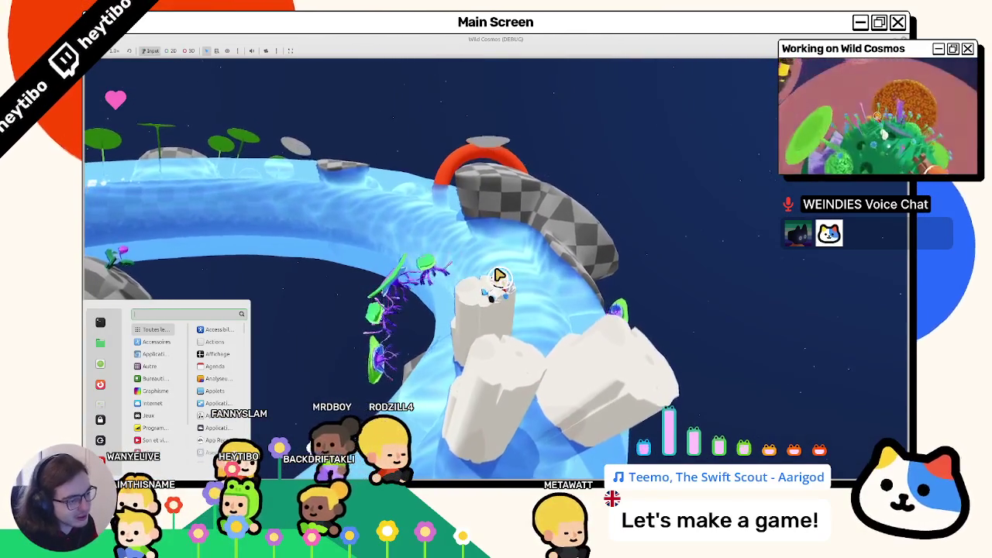
pyautogui.press('Escape')
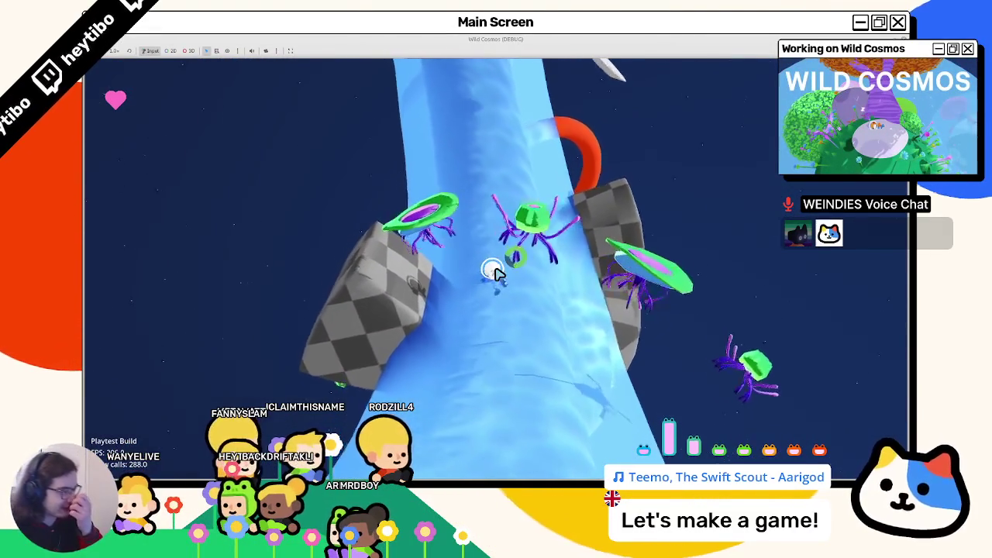
pyautogui.press('F8')
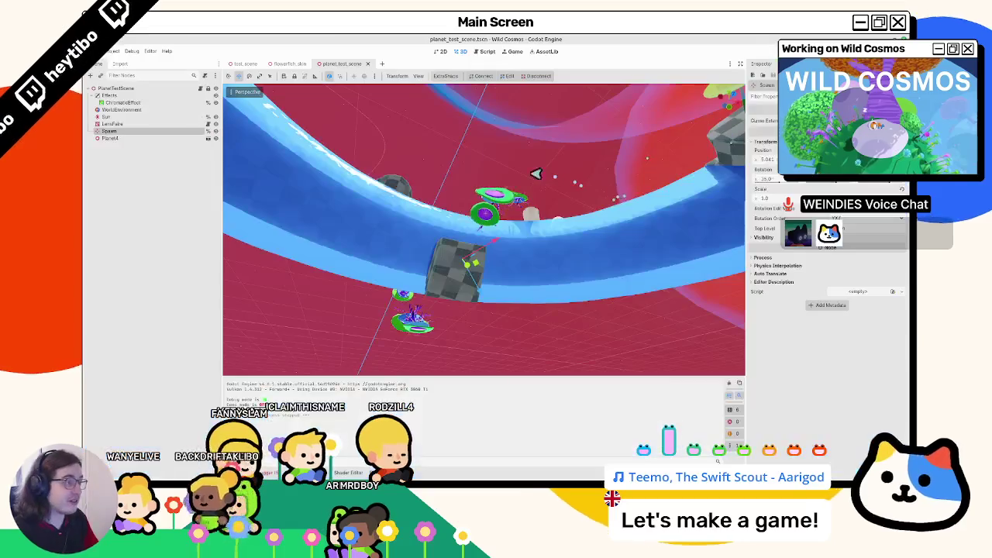
# In flowerfish_skin, set the Tentacle2 spring chain's Drag to 1
pyautogui.click(291, 64)
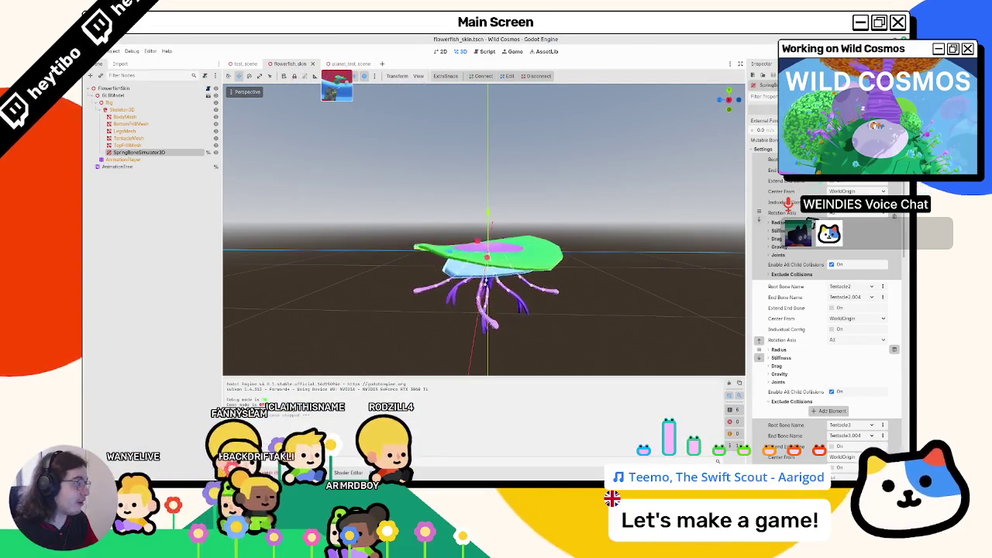
pyautogui.scroll(-5, 825, 310)
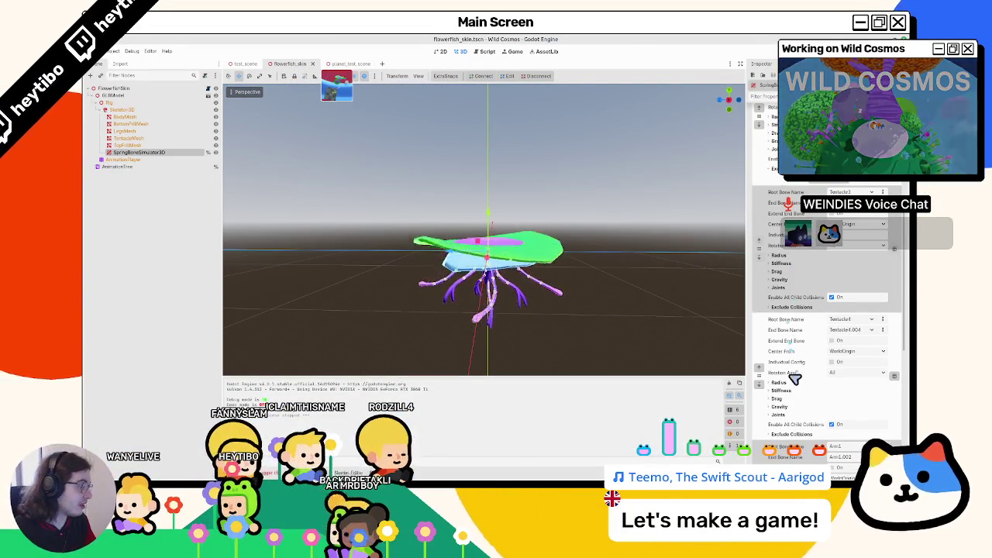
pyautogui.scroll(3, 783, 405)
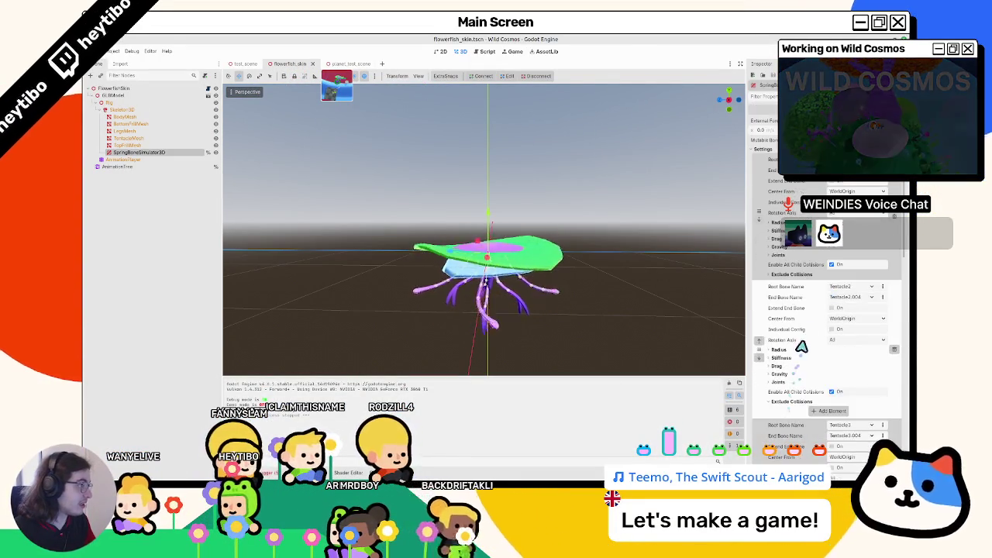
pyautogui.click(778, 366)
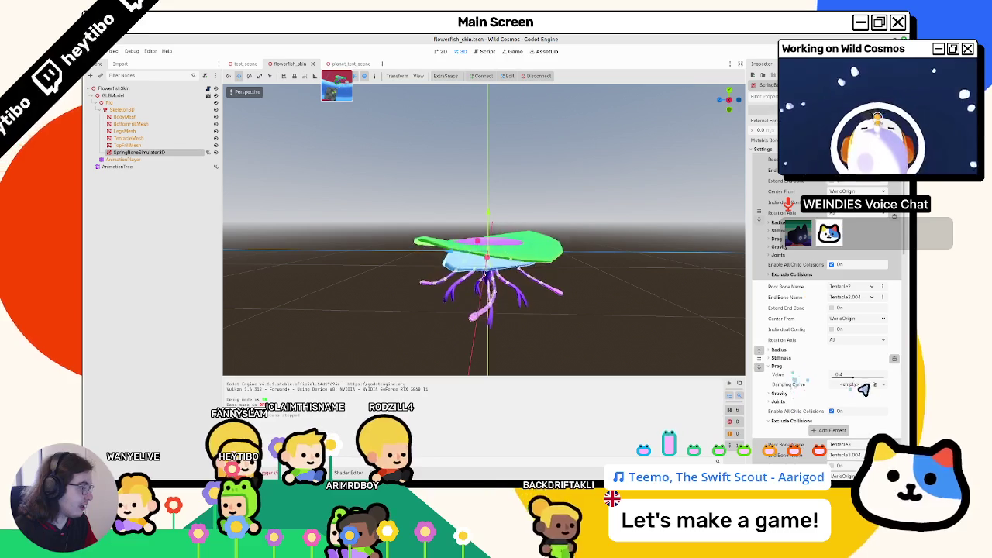
pyautogui.write('1')
pyautogui.press('Return')
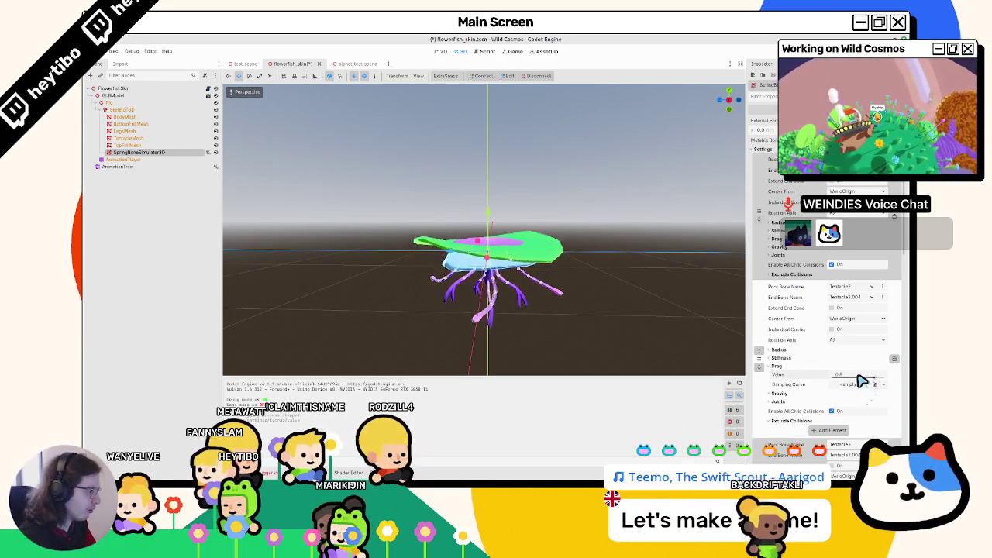
# Expand the Drag settings of the Tentacle4 and Tentacle3 chains, then switch to test_scene
pyautogui.scroll(-5, 850, 382)
pyautogui.scroll(-2, 847, 416)
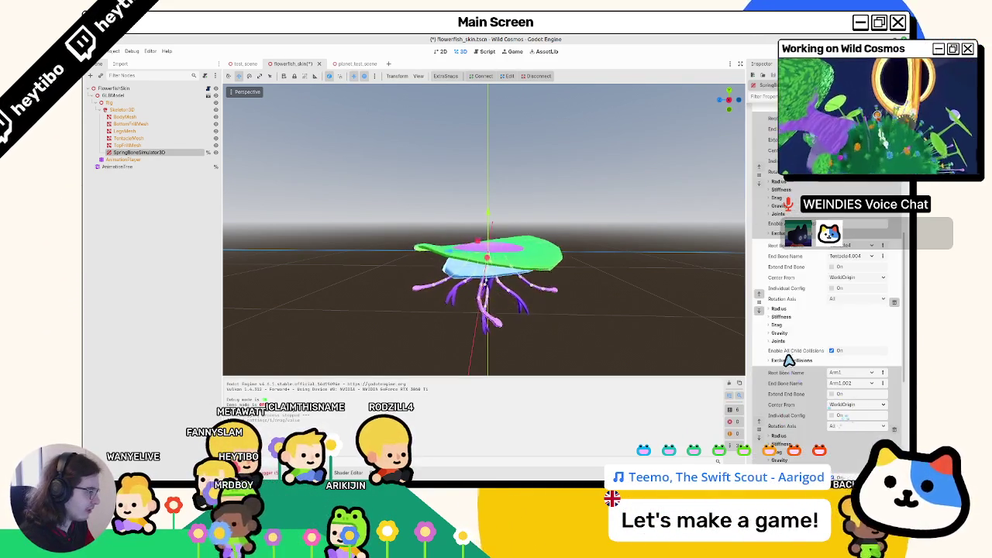
pyautogui.click(825, 326)
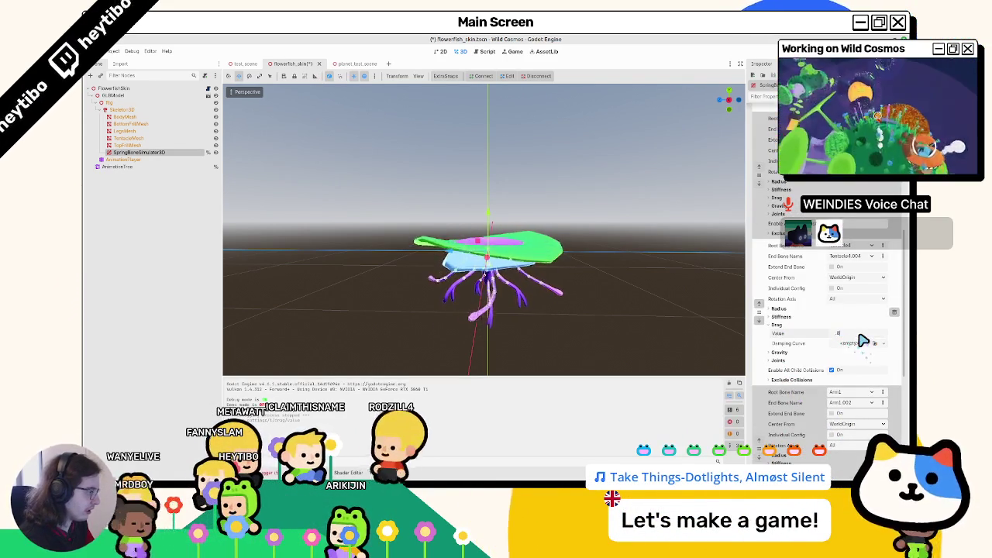
pyautogui.scroll(2, 862, 340)
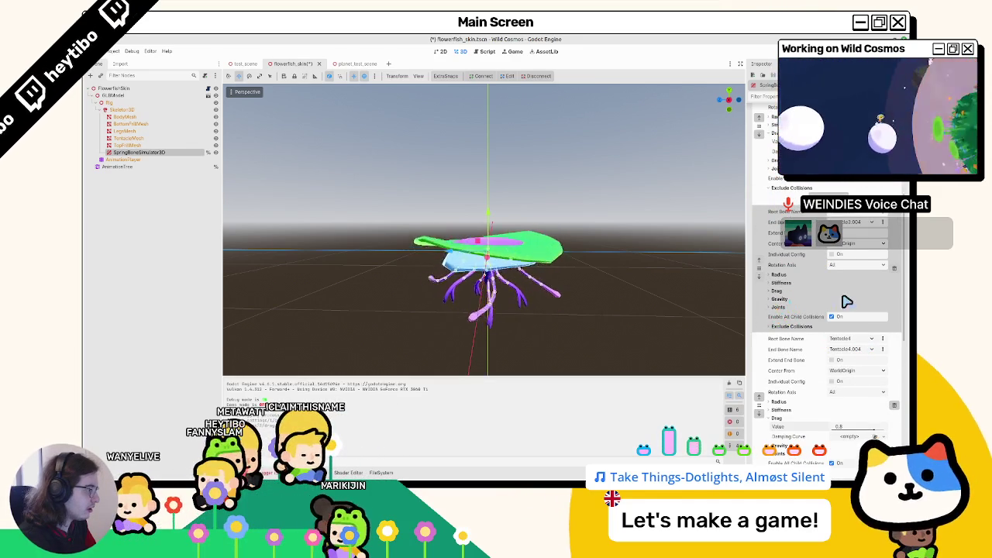
pyautogui.click(801, 292)
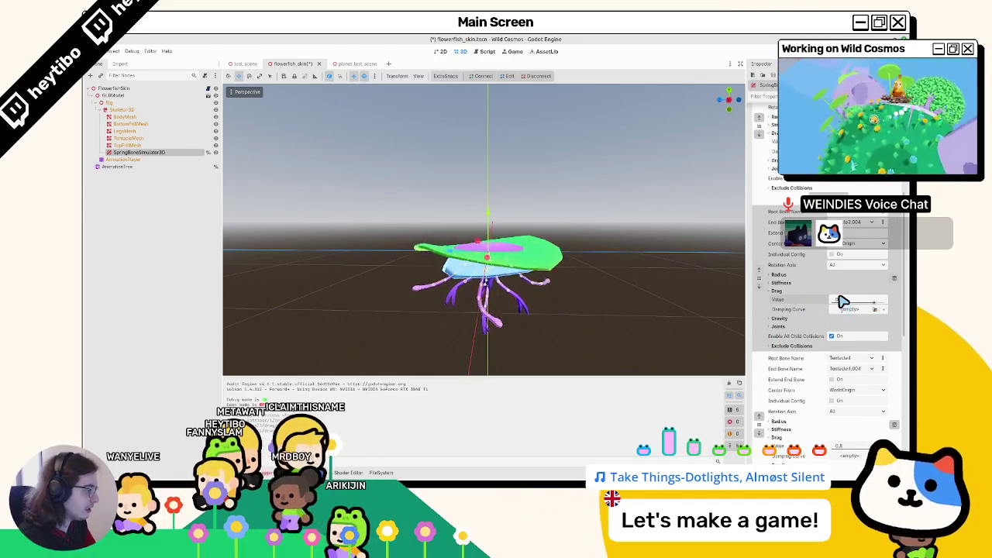
pyautogui.scroll(3, 840, 304)
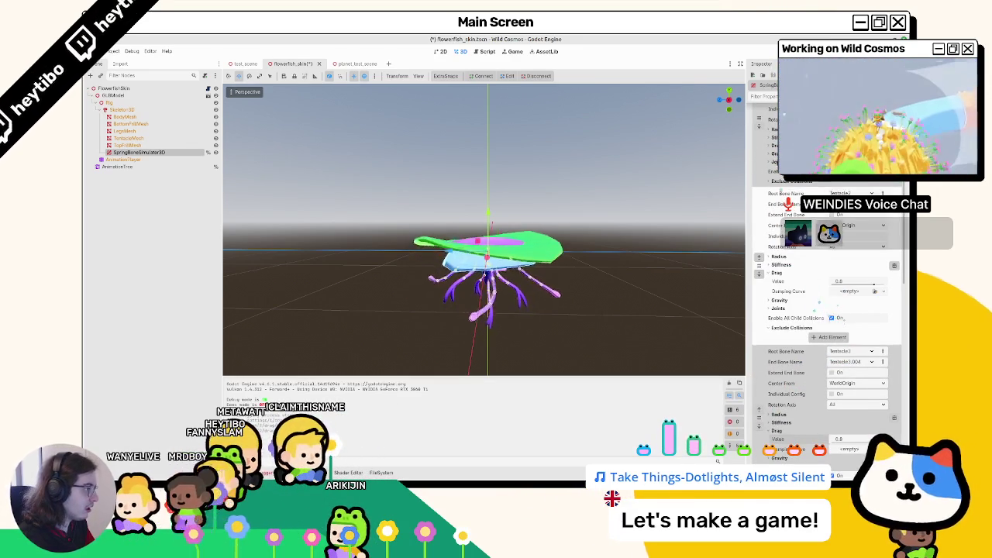
pyautogui.scroll(2, 789, 203)
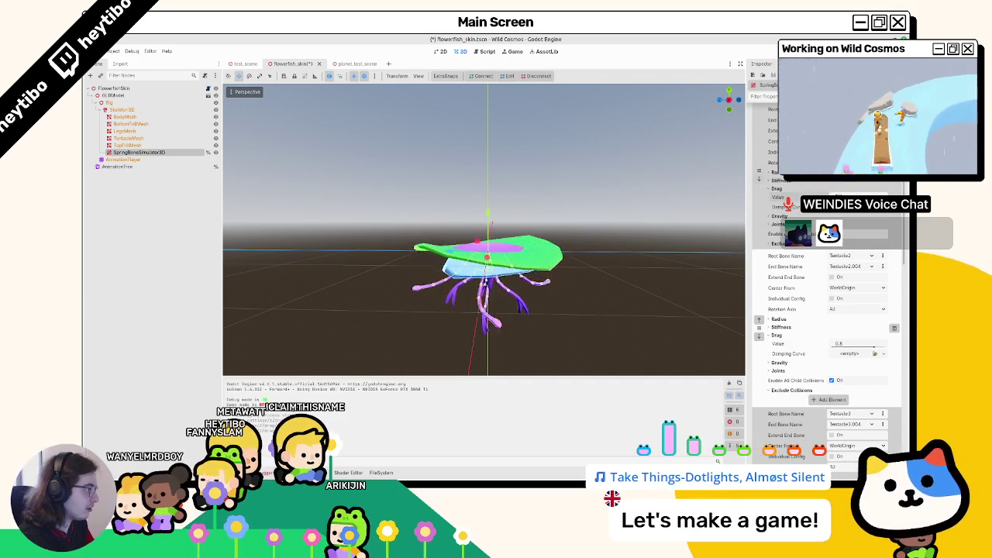
pyautogui.scroll(2, 826, 325)
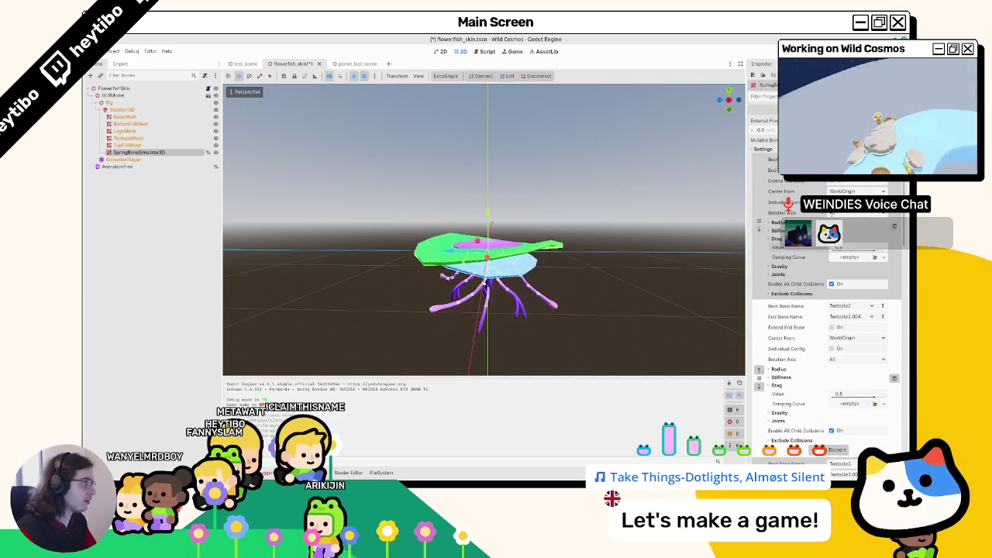
pyautogui.click(237, 64)
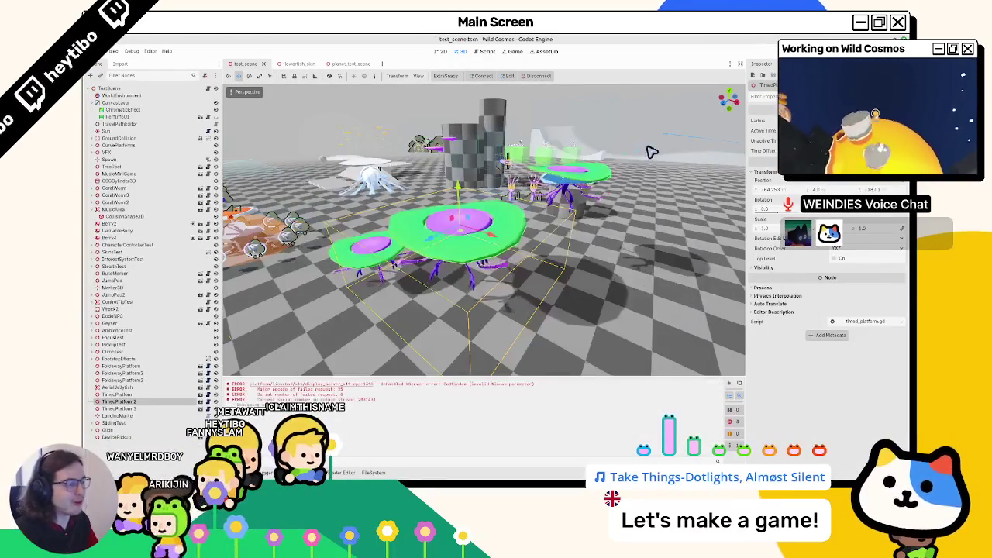
pyautogui.press('F6')
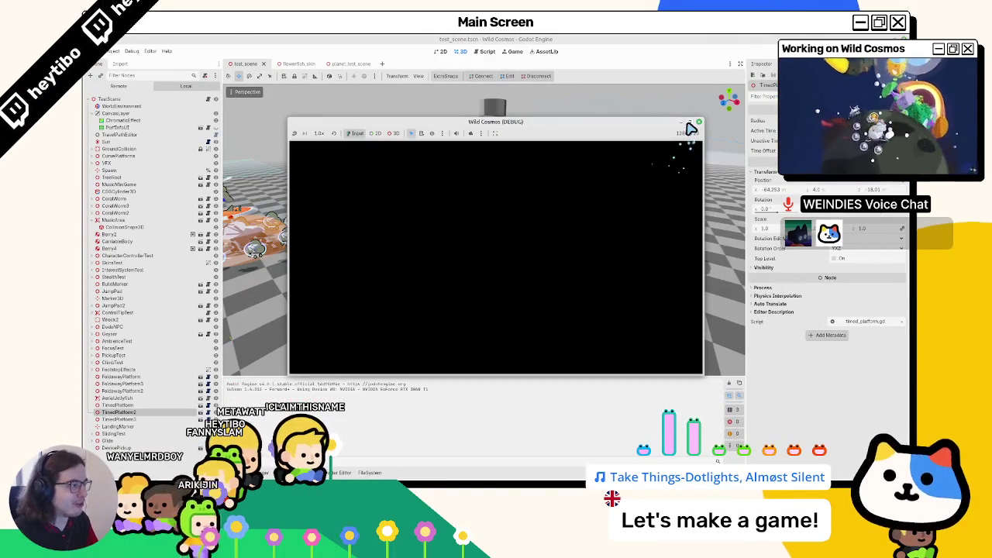
pyautogui.click(689, 123)
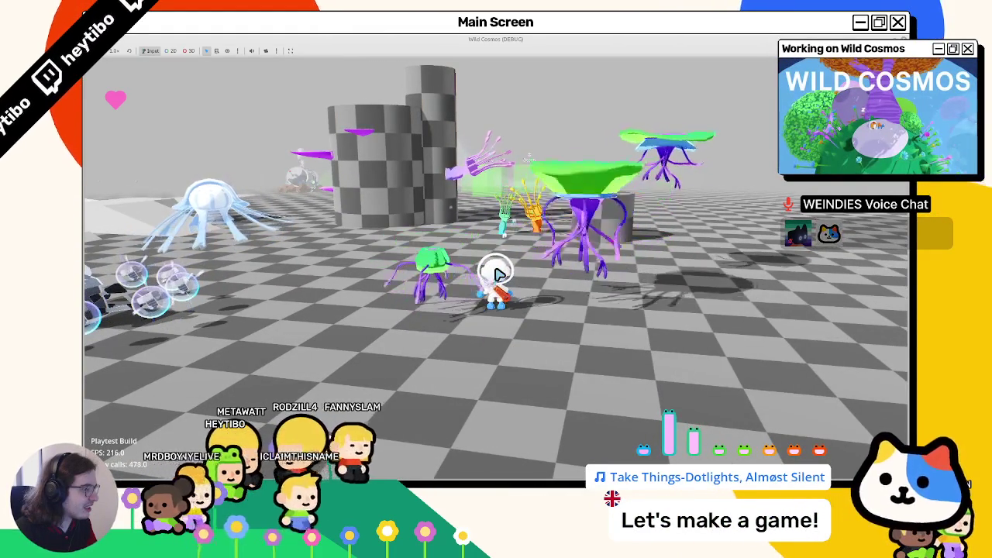
pyautogui.press('w')
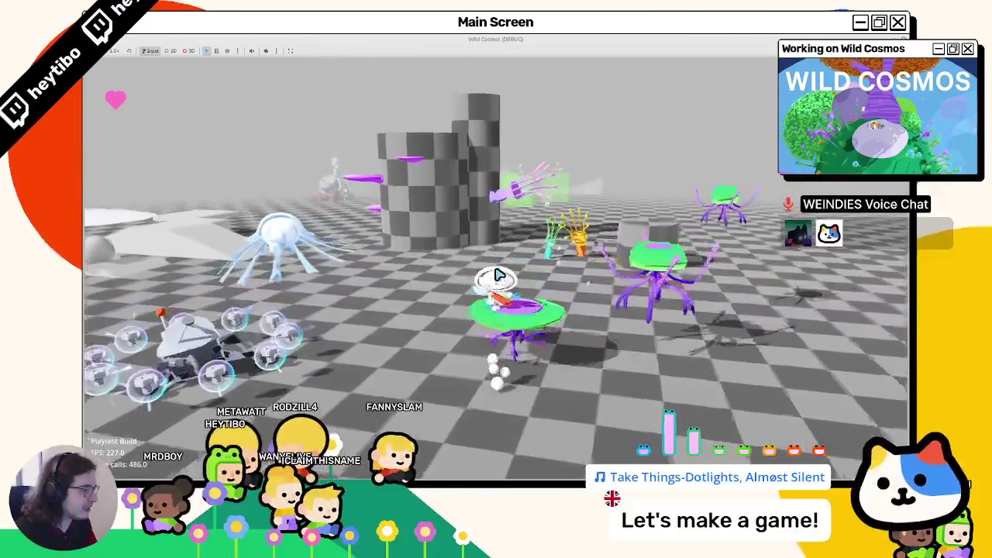
pyautogui.press('F8')
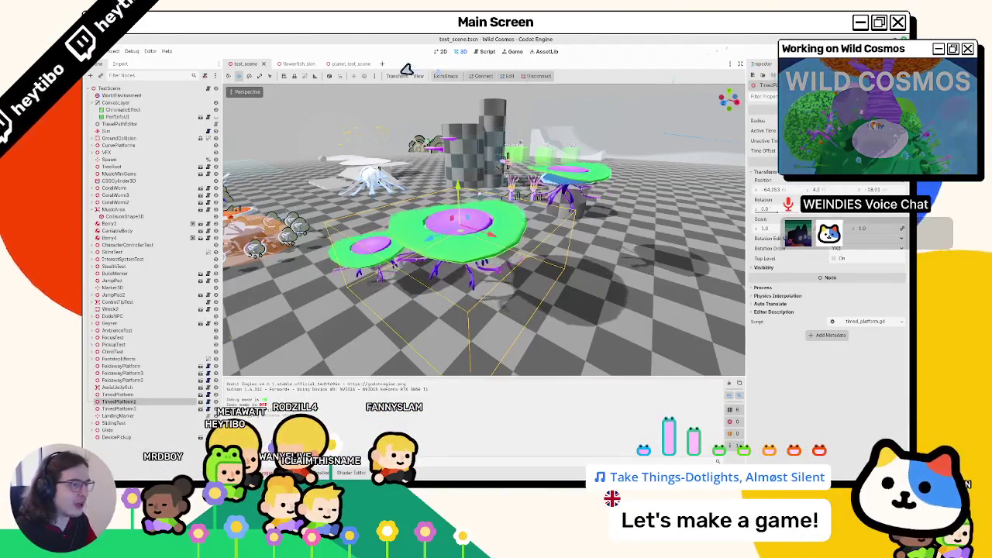
# Return to flowerfish_skin, save it, and set the first chain's Stiffness to 0.0
pyautogui.click(356, 64)
pyautogui.click(306, 65)
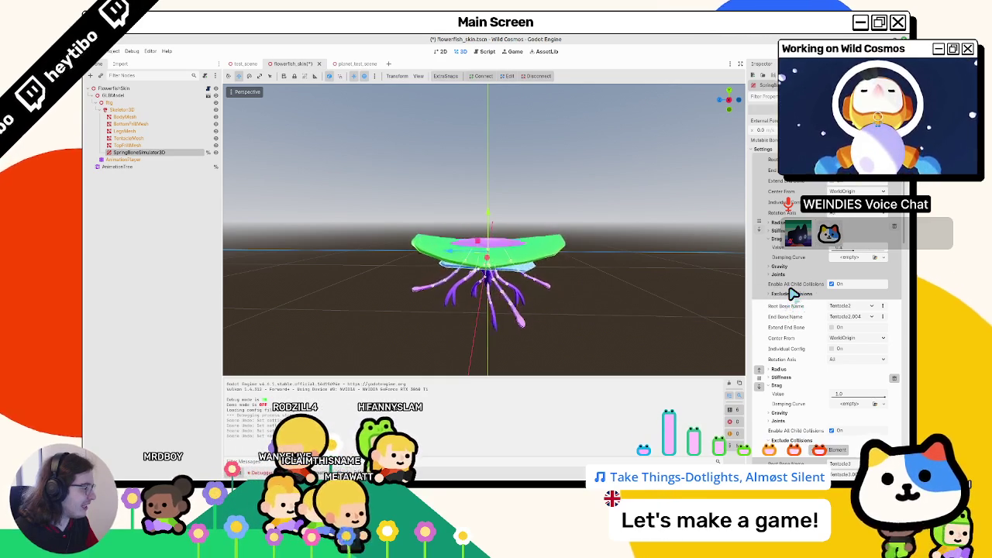
pyautogui.hotkey('ctrl', 's')
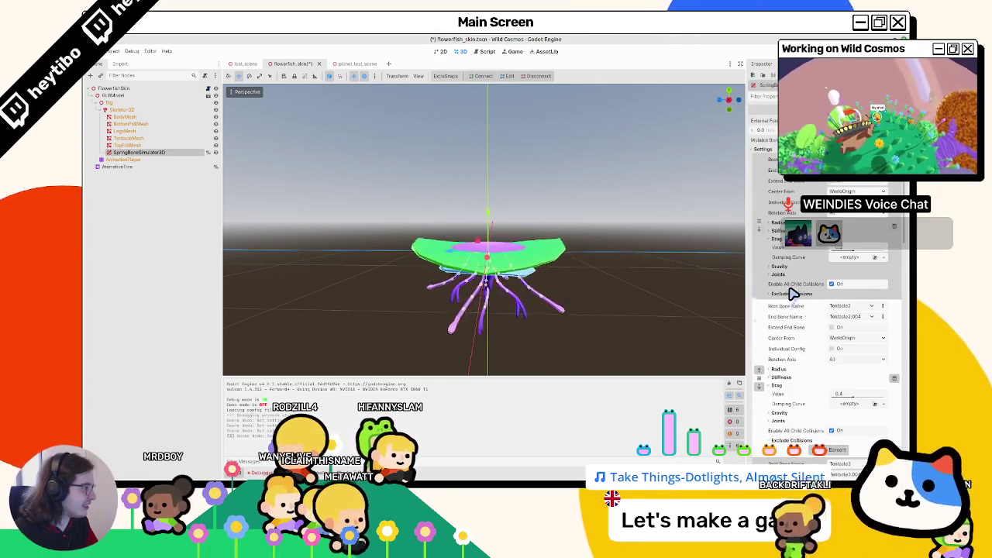
pyautogui.scroll(-5, 792, 294)
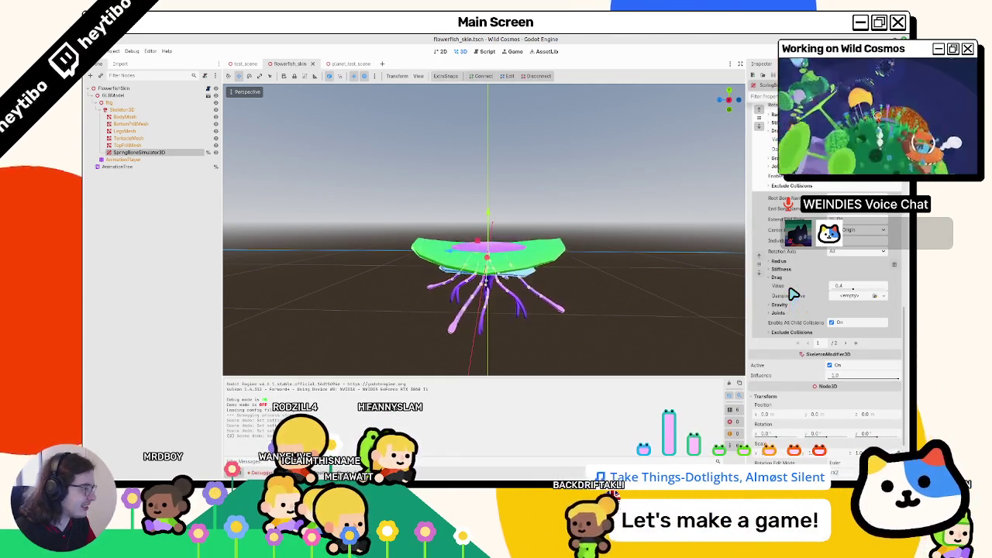
pyautogui.click(778, 269)
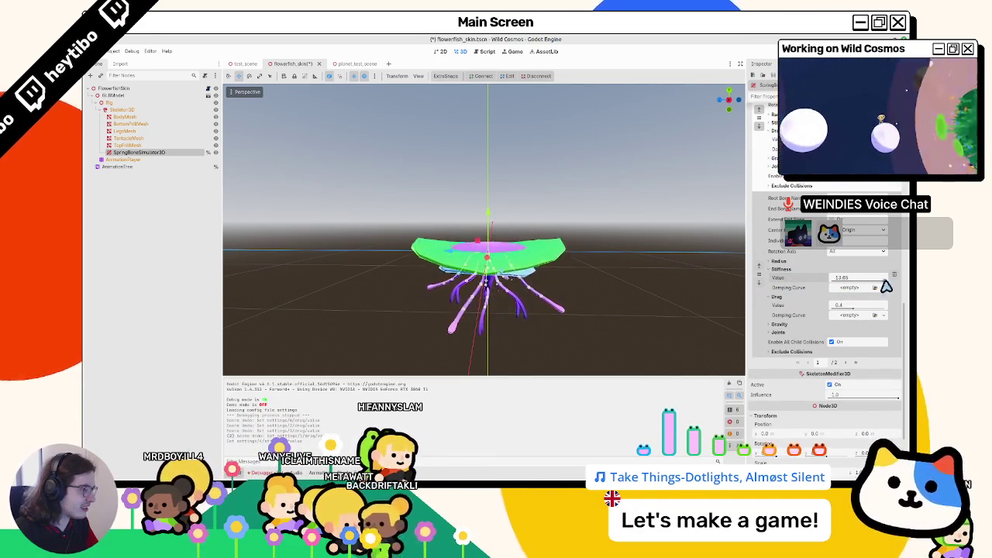
pyautogui.moveTo(837, 281); pyautogui.dragTo(871, 287)
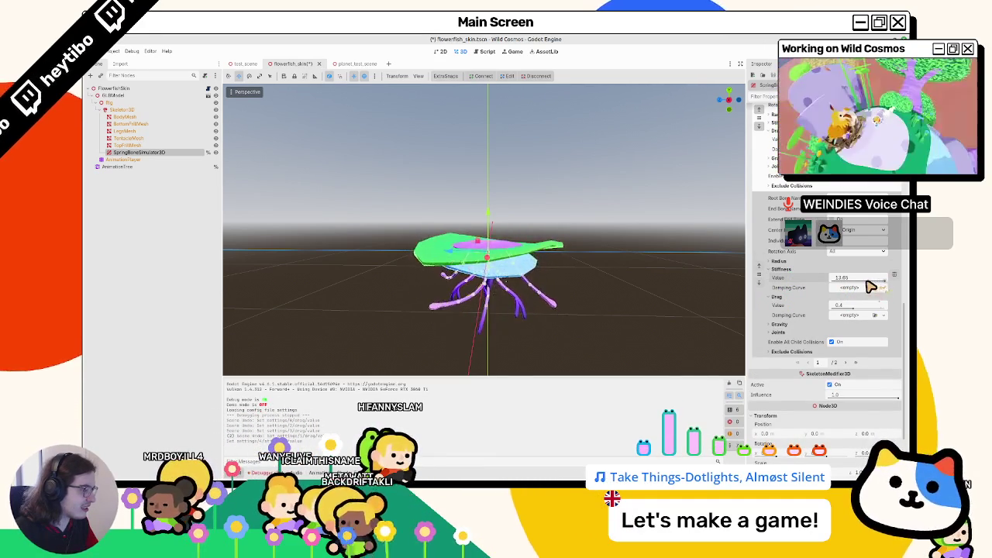
pyautogui.click(843, 281)
pyautogui.write('0')
pyautogui.press('Return')
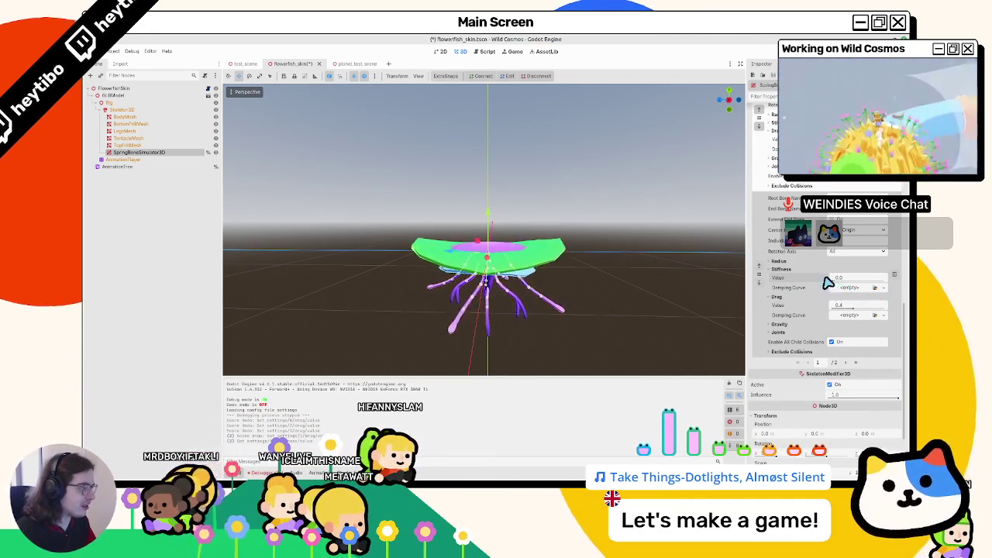
# Set the next chain's Stiffness to 1.0 and save the scene
pyautogui.scroll(2, 837, 279)
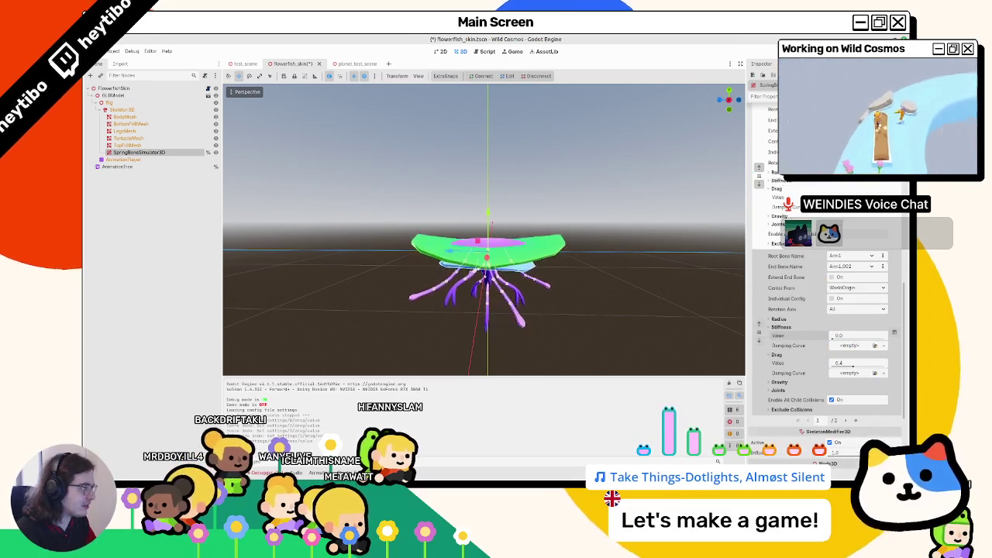
pyautogui.scroll(1, 853, 341)
pyautogui.click(852, 354)
pyautogui.write('1')
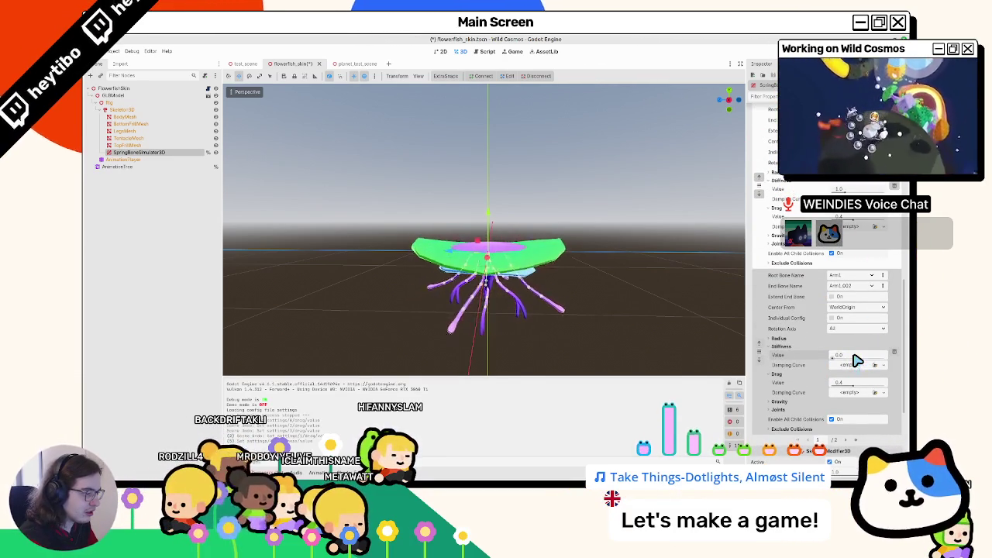
pyautogui.scroll(-1, 852, 334)
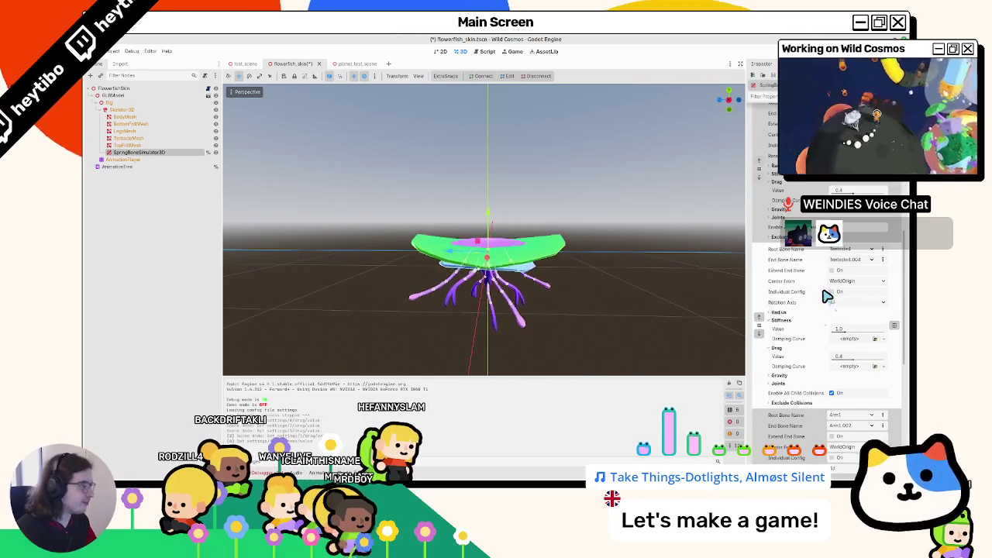
pyautogui.hotkey('ctrl', 's')
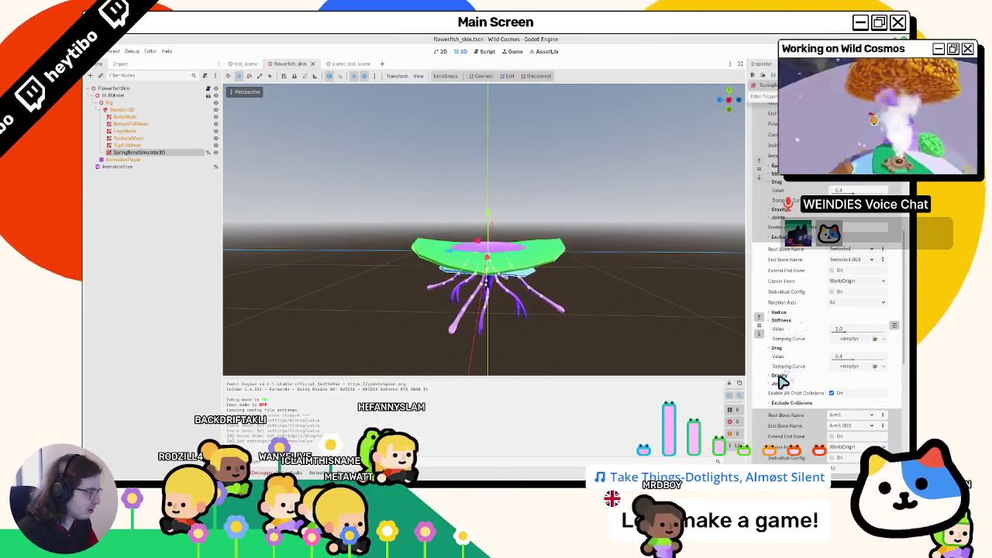
# Inspect the chain's Gravity settings, then expand its Joints settings
pyautogui.click(780, 376)
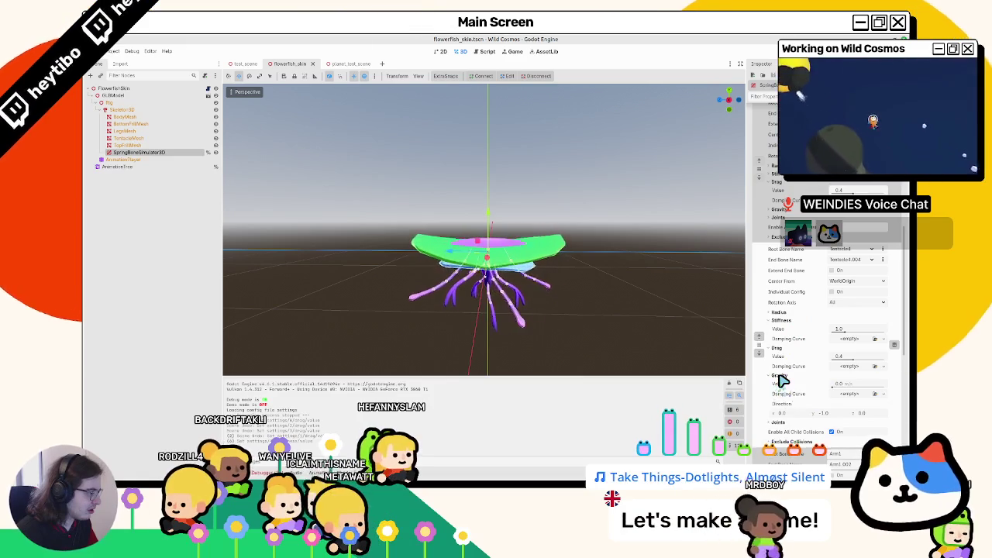
pyautogui.click(780, 376)
pyautogui.click(779, 384)
pyautogui.scroll(5, 783, 390)
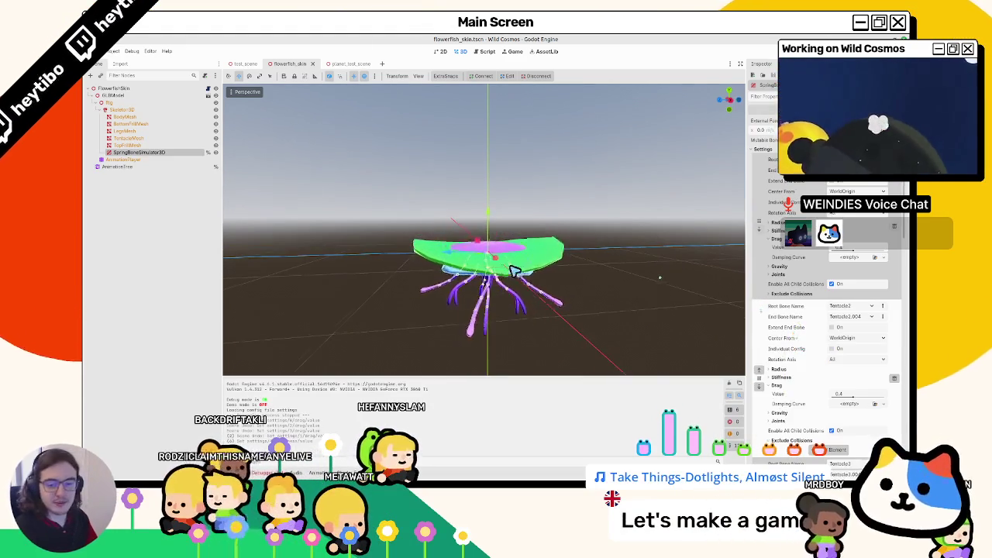